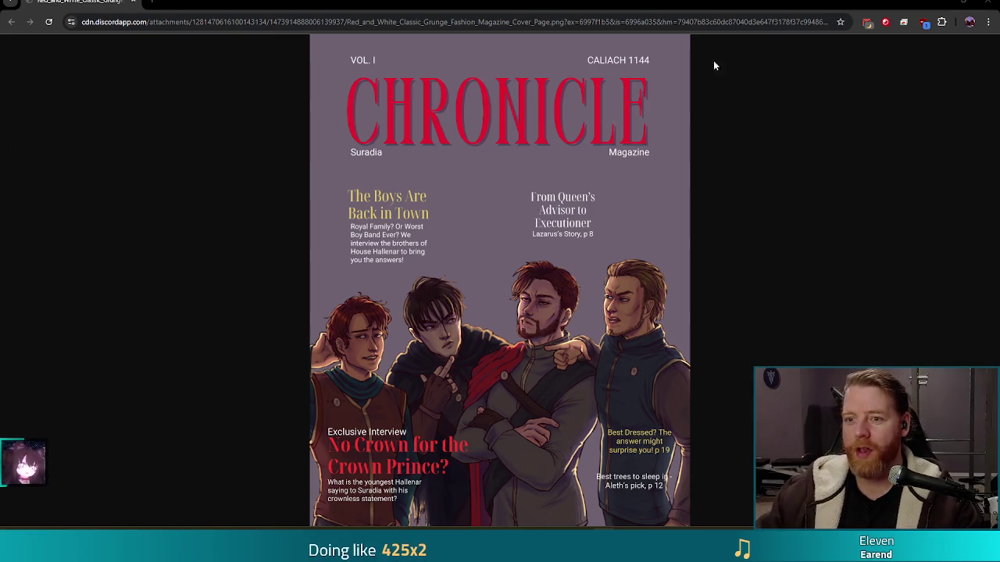
Close the magazine cover image in Chrome to get back to the paused Godot editor.
{"action": "left_click", "coordinate": [986, 4]}
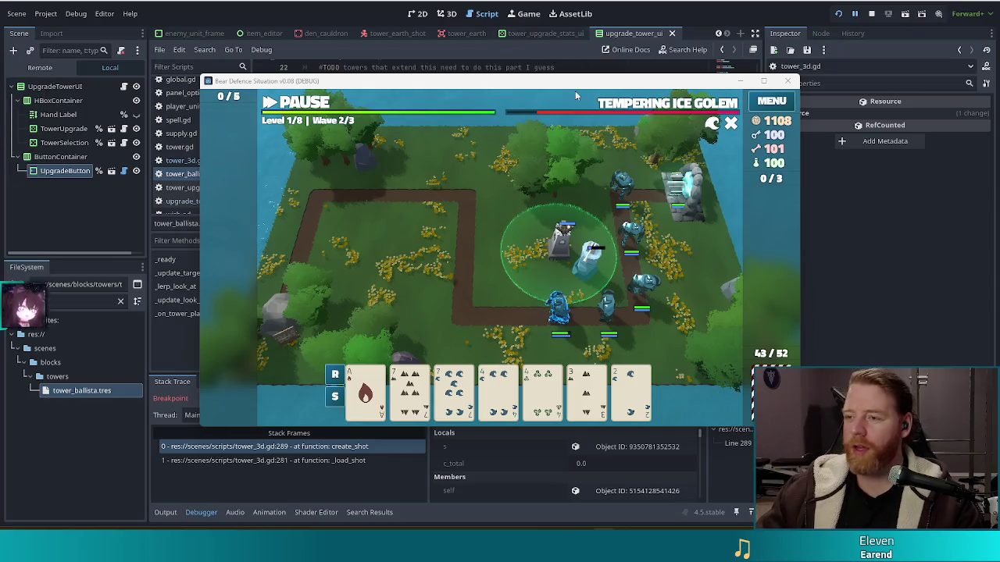
Resume the game past the create_shot breakpoint with Continue and F12 until it runs again.
{"action": "left_click", "coordinate": [768, 19]}
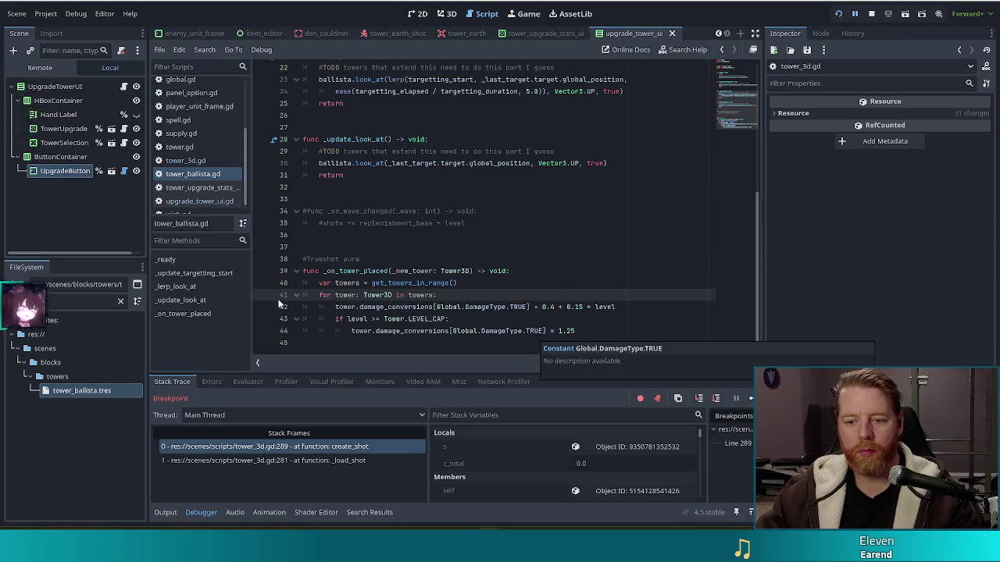
{"action": "left_click", "coordinate": [491, 306]}
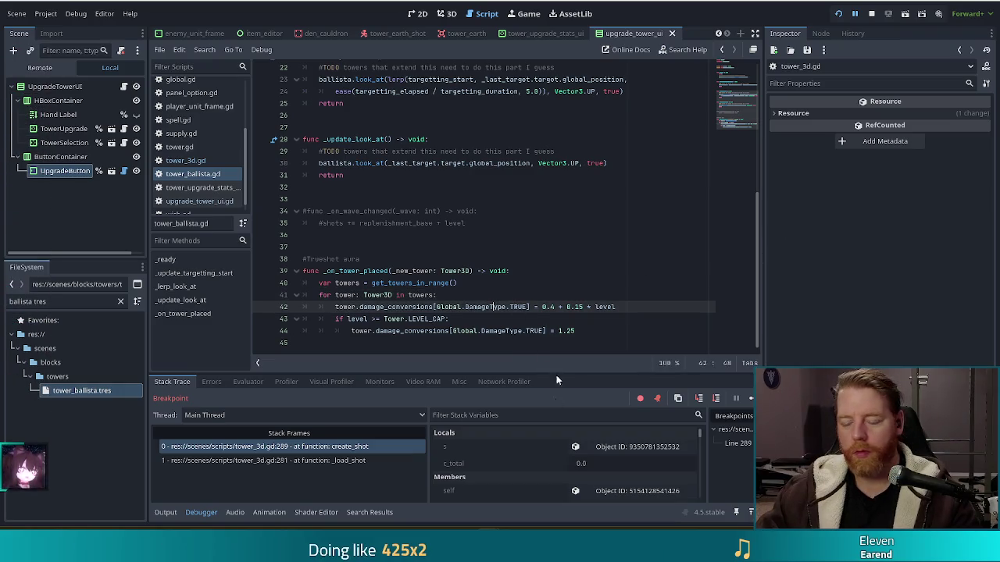
{"action": "left_click", "coordinate": [751, 400]}
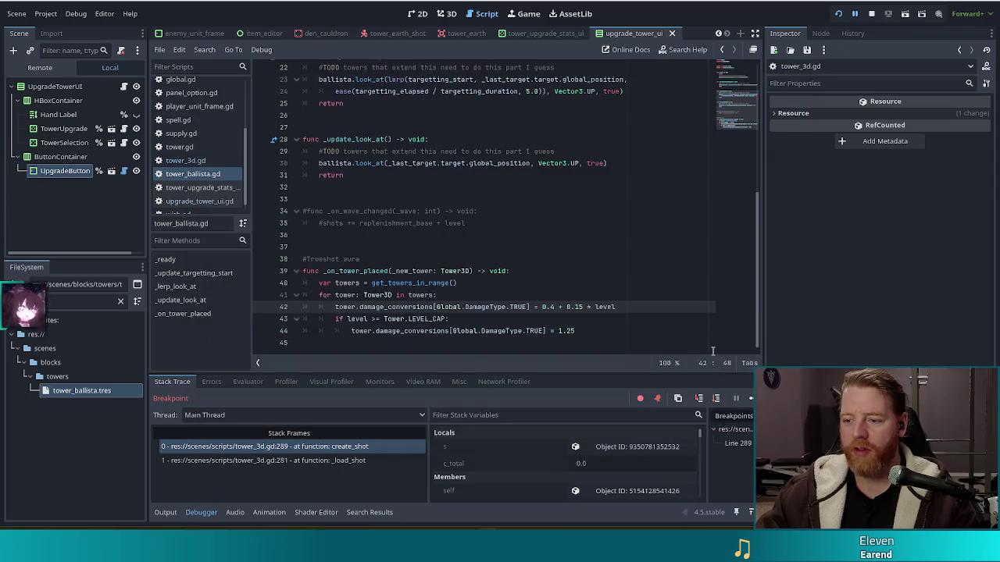
{"action": "key", "text": "F12"}
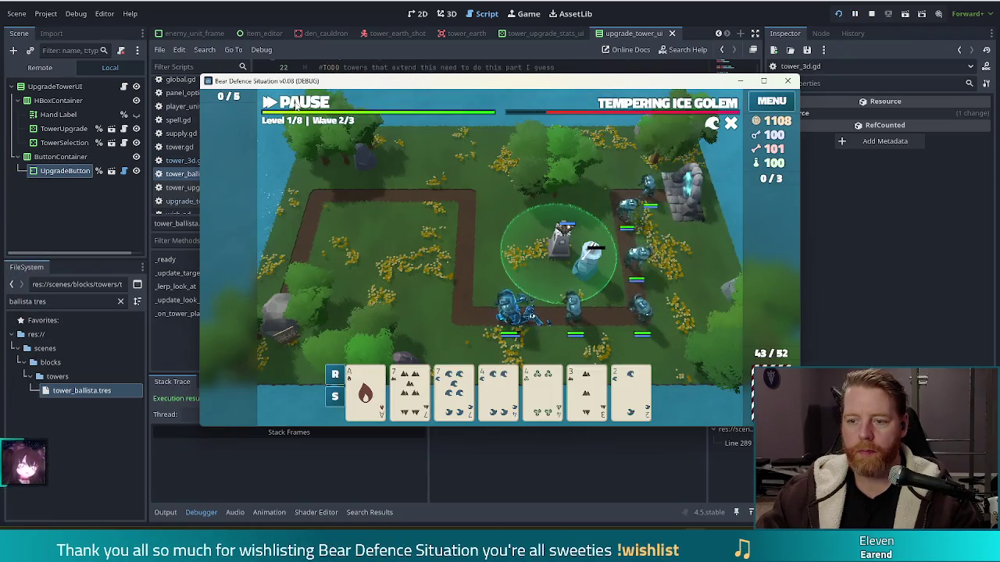
Pause the game and discard cards twice to draw a fresh hand.
{"action": "left_click", "coordinate": [297, 107]}
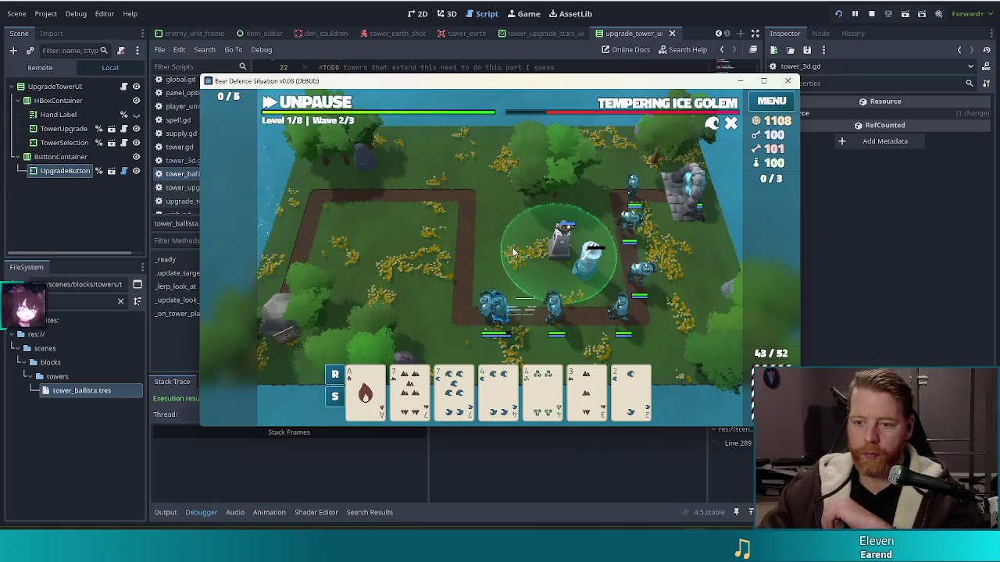
{"action": "mouse_move", "coordinate": [537, 401]}
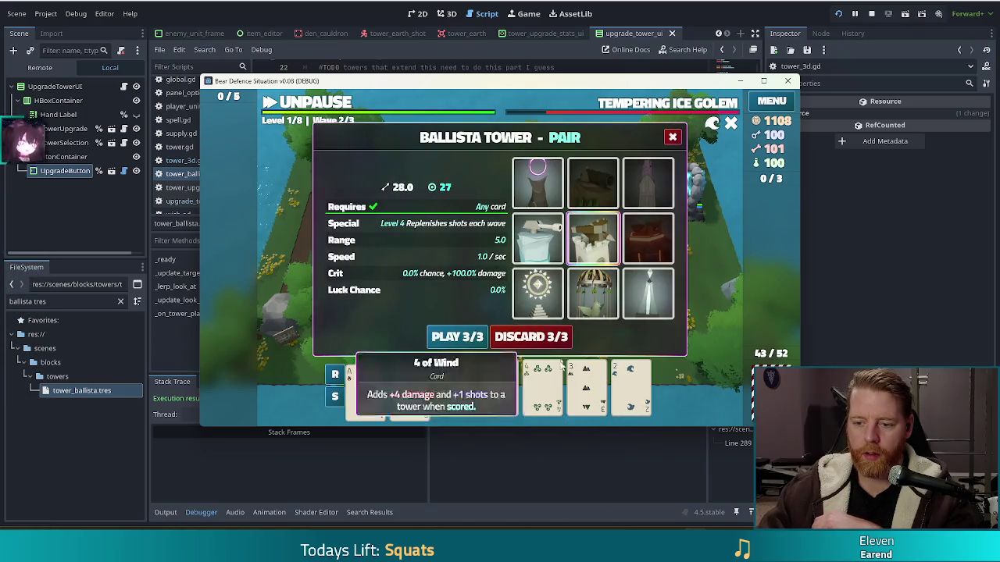
{"action": "left_click", "coordinate": [524, 337]}
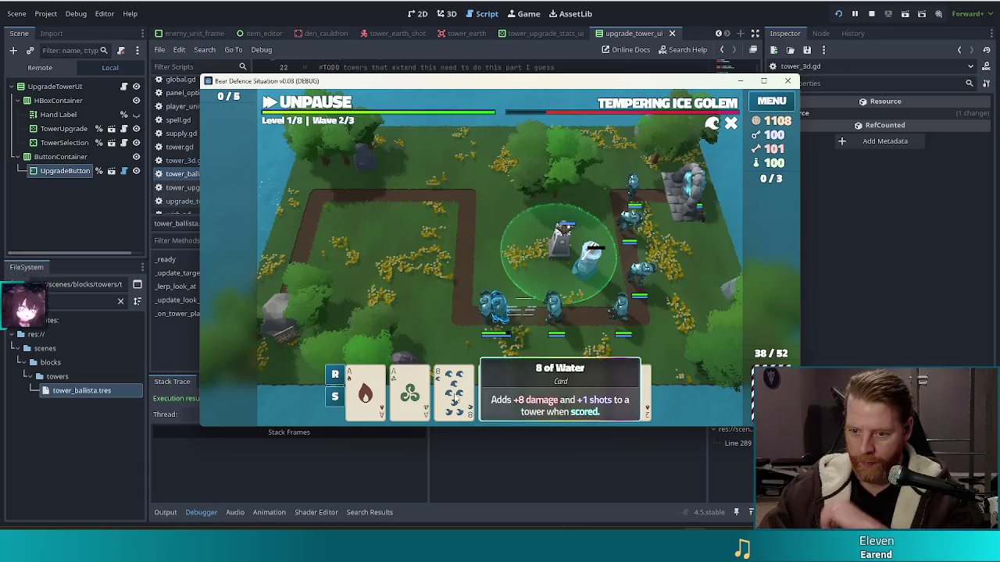
{"action": "left_click", "coordinate": [542, 391]}
{"action": "left_click", "coordinate": [539, 337]}
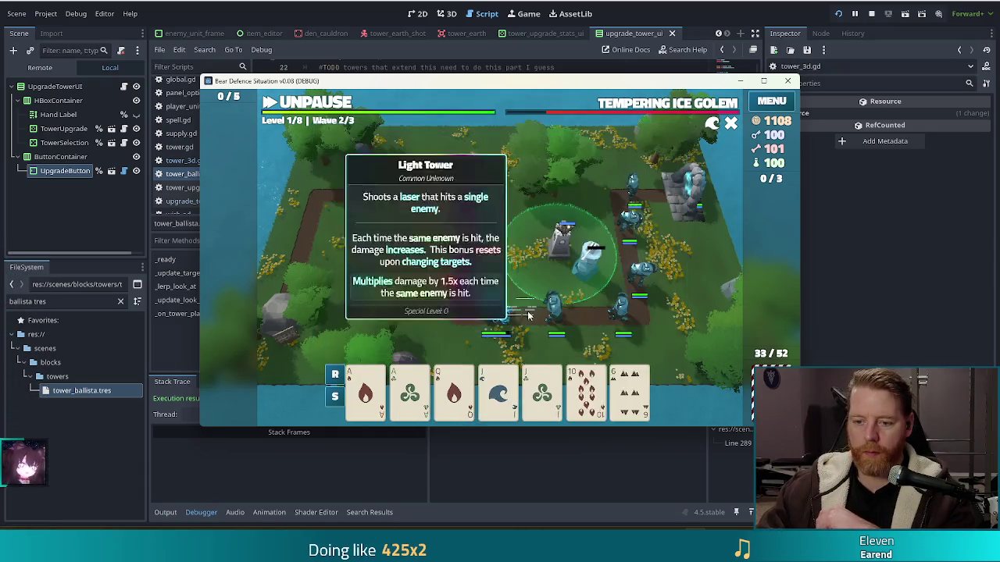
Play an Ice Tower onto the map, halting at the create_shot breakpoint on line 289.
{"action": "left_click", "coordinate": [648, 183]}
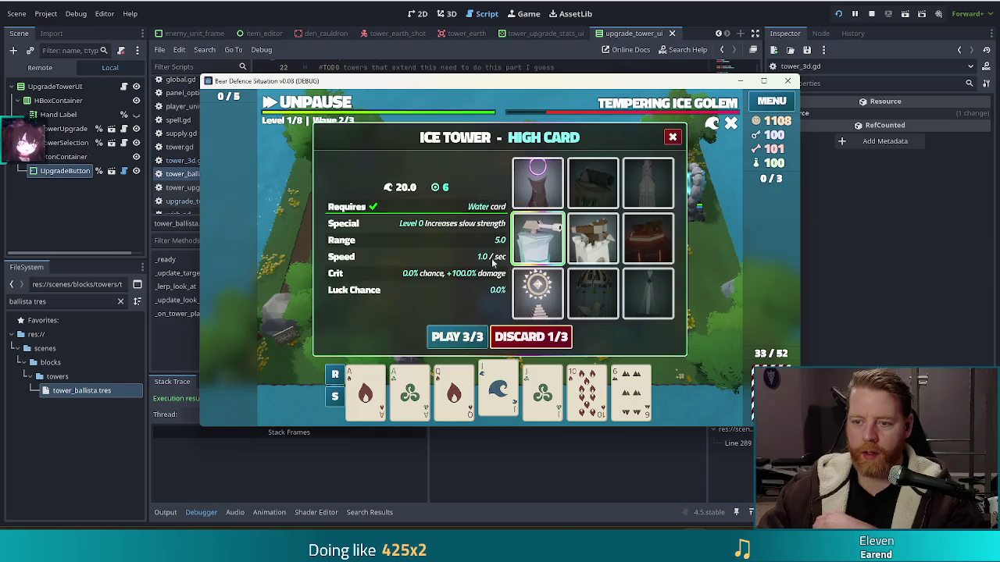
{"action": "left_click", "coordinate": [457, 337]}
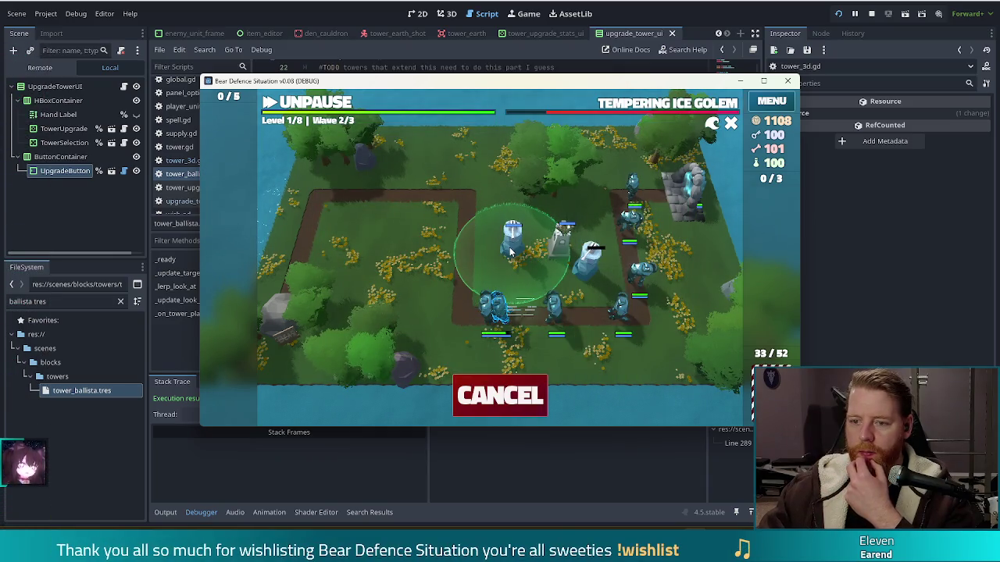
{"action": "left_click", "coordinate": [511, 251]}
{"action": "mouse_move", "coordinate": [511, 247]}
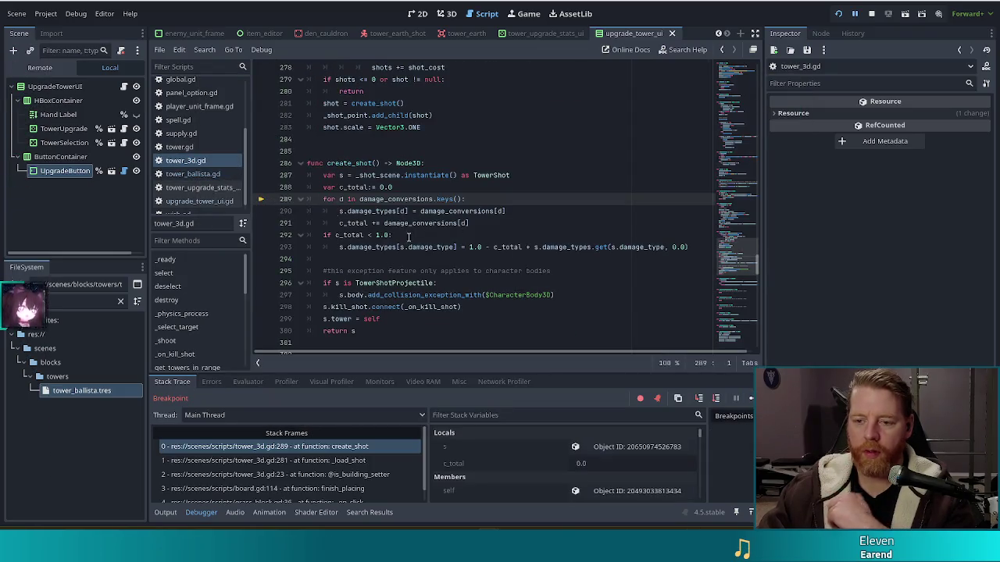
Read c_total (0.0) and damage_conversions in Stack Variables at tower_3d.gd line 289.
{"action": "scroll", "coordinate": [561, 463], "scroll_direction": "down", "scroll_amount": 2}
{"action": "scroll", "coordinate": [560, 463], "scroll_direction": "down", "scroll_amount": 5}
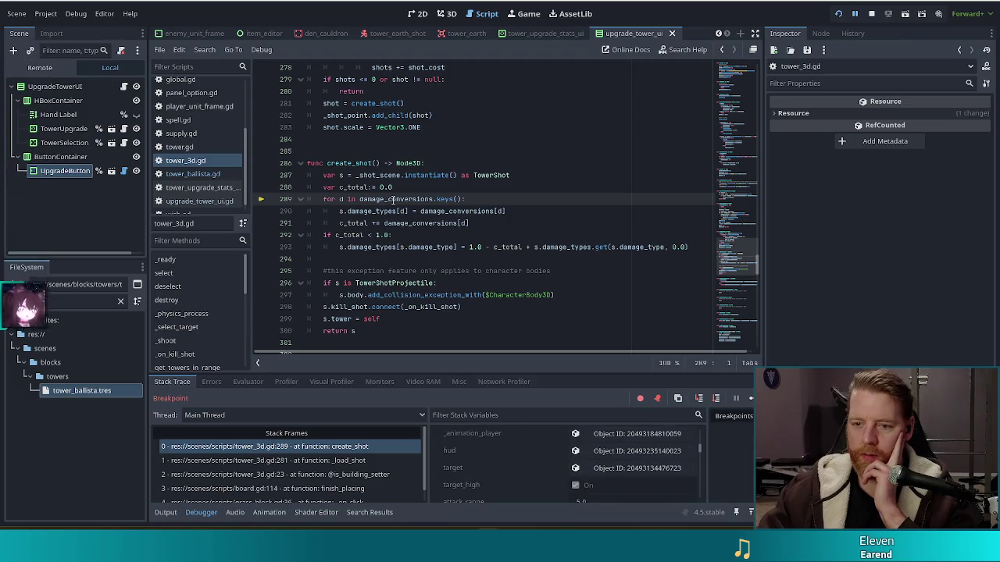
{"action": "mouse_move", "coordinate": [390, 200]}
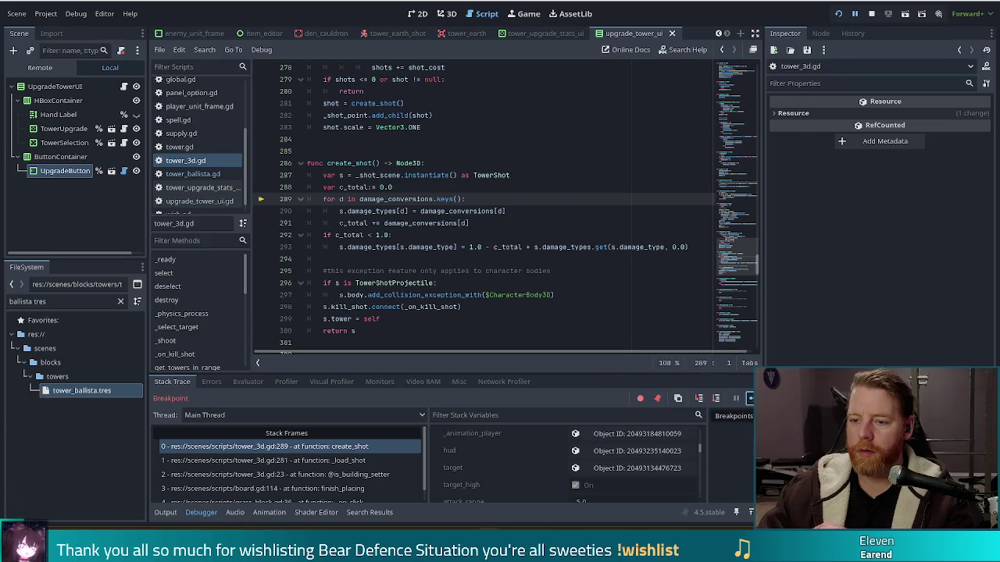
Resume from the breakpoint, let enemies advance, then pause and open the Jack of Wind upgrade dialog.
{"action": "left_click", "coordinate": [750, 398]}
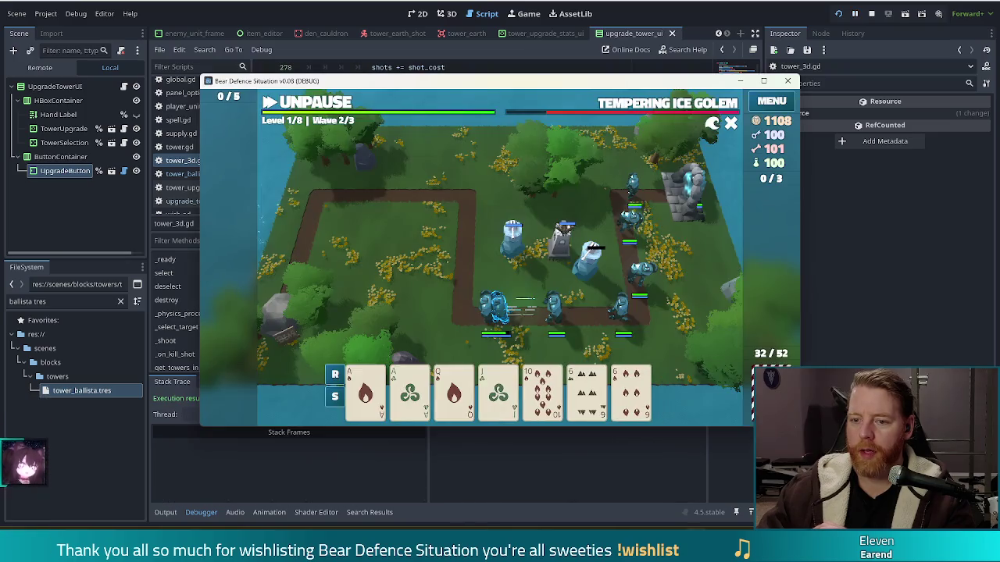
{"action": "left_click", "coordinate": [307, 102]}
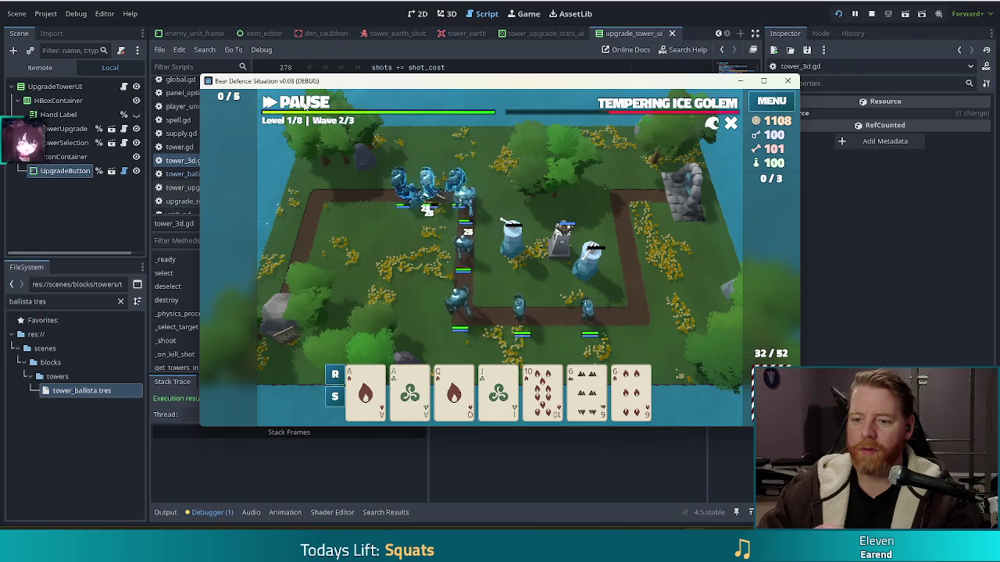
{"action": "left_click", "coordinate": [303, 104]}
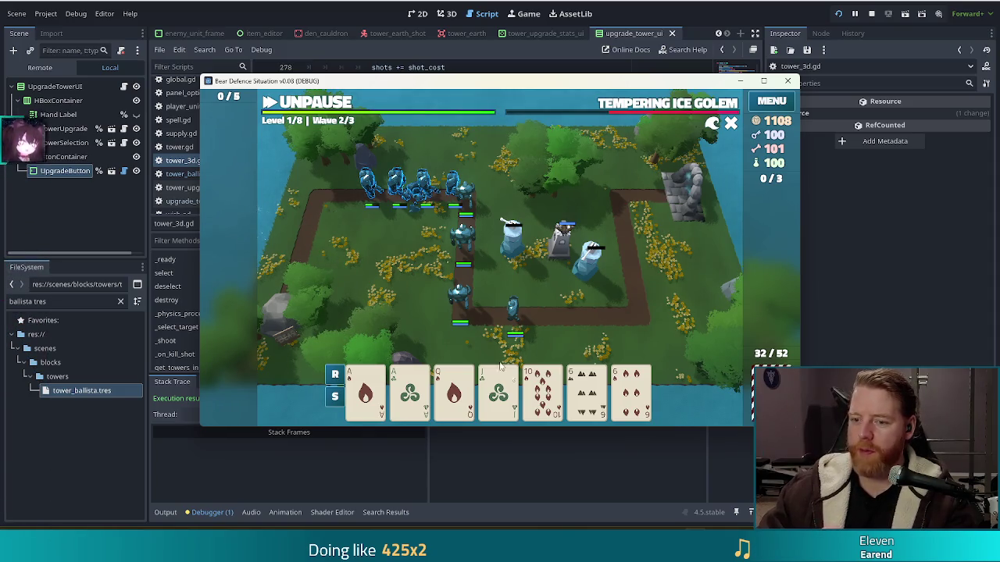
{"action": "left_click", "coordinate": [498, 390]}
{"action": "mouse_move", "coordinate": [601, 232]}
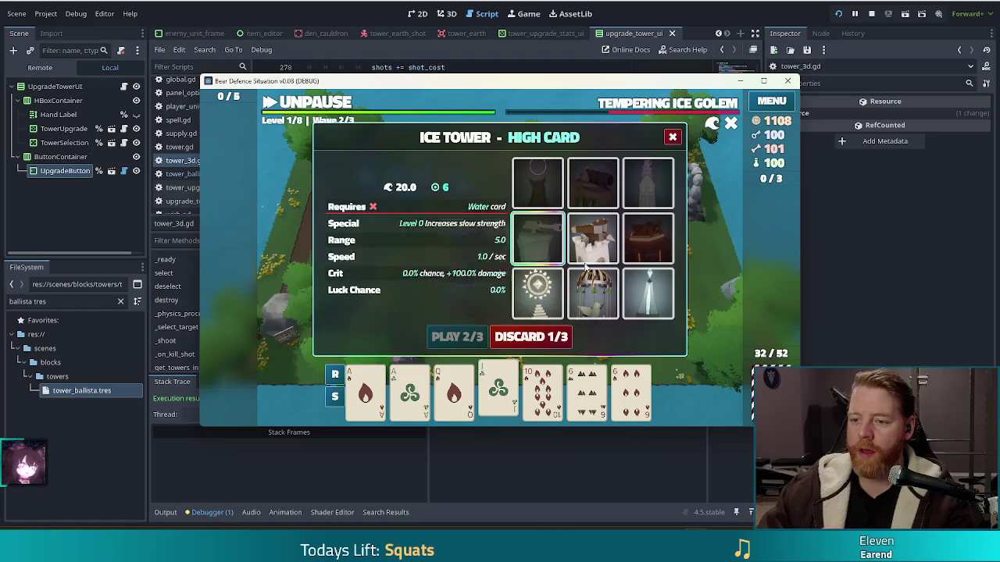
Switch the upgrade dialog to Ballista Tower, read the card tooltips, and move the game window up-left.
{"action": "left_click", "coordinate": [593, 238]}
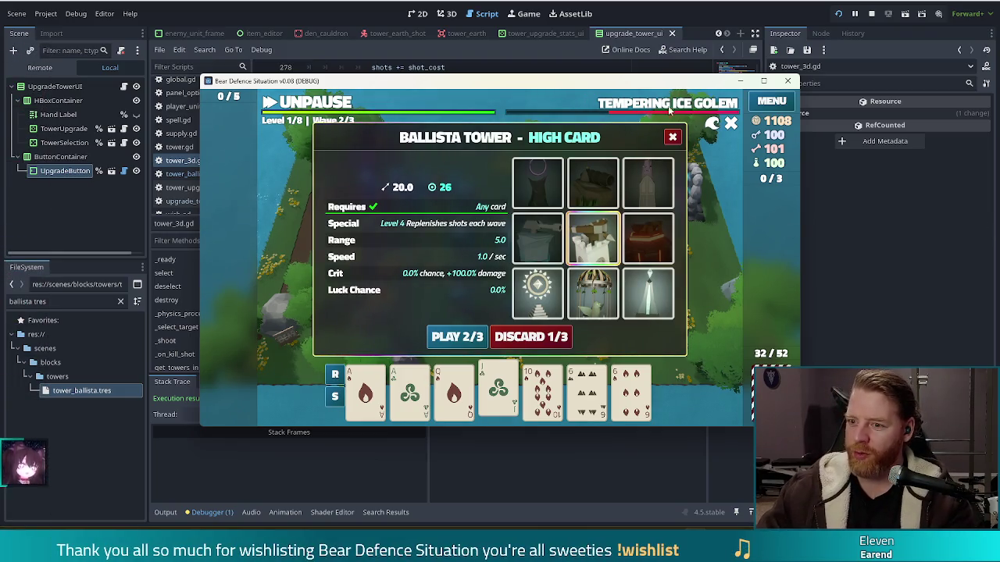
{"action": "mouse_move", "coordinate": [572, 224]}
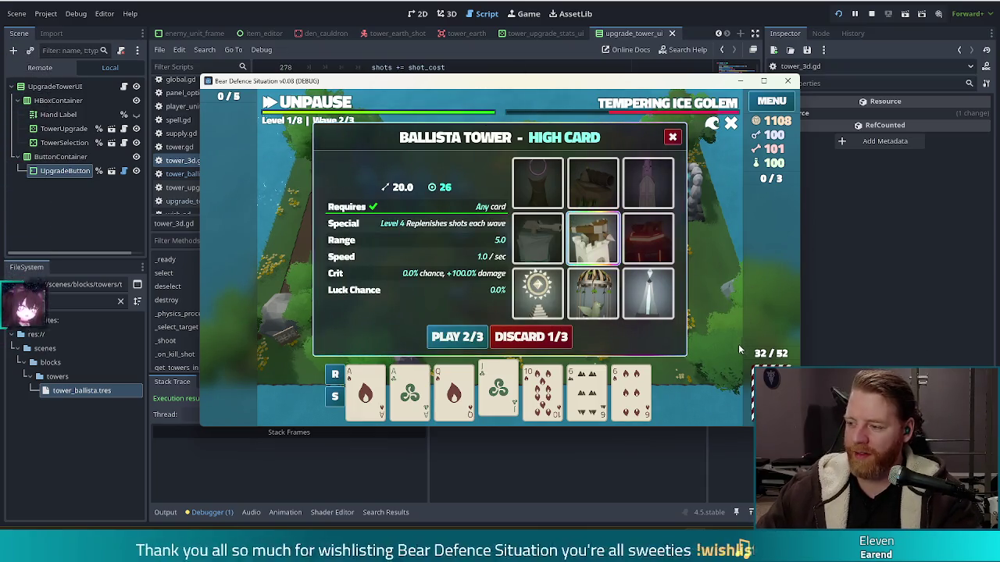
{"action": "mouse_move", "coordinate": [648, 311]}
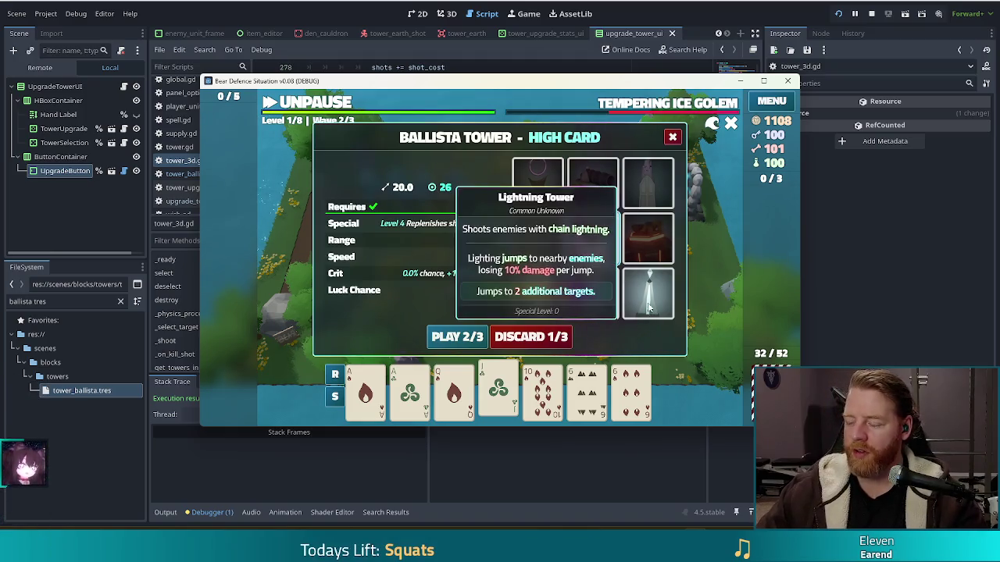
{"action": "mouse_move", "coordinate": [508, 388]}
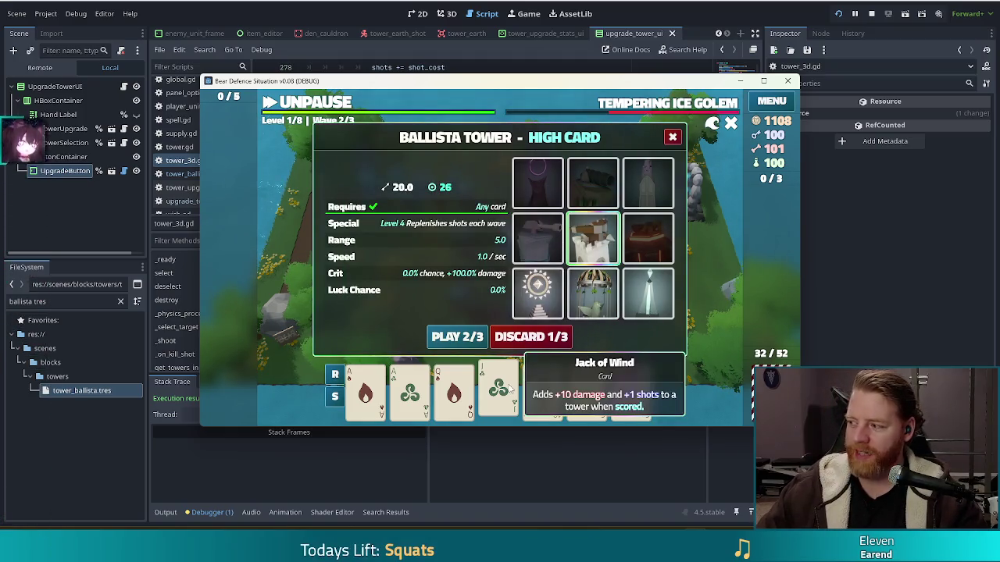
{"action": "mouse_move", "coordinate": [419, 381]}
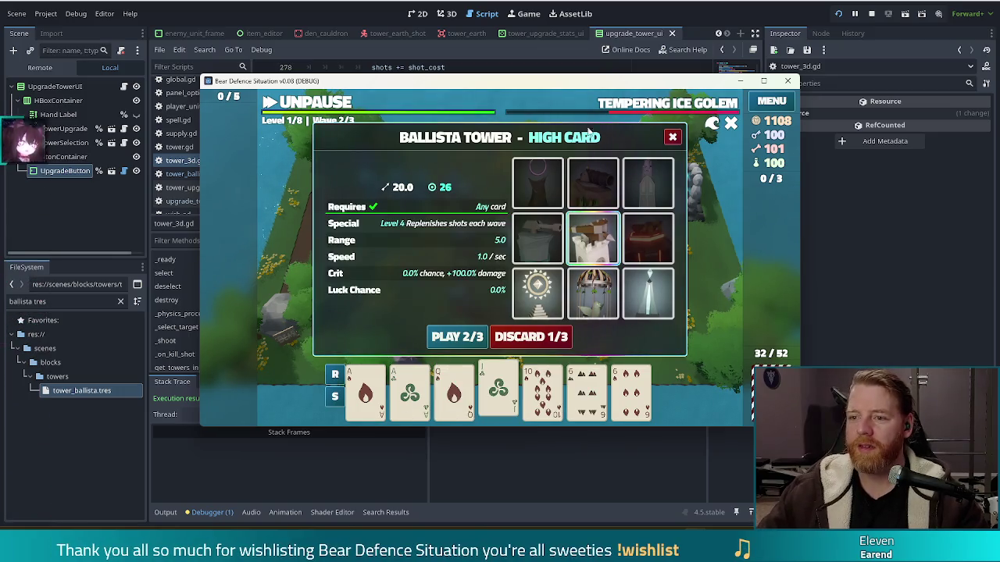
{"action": "mouse_move", "coordinate": [634, 84]}
{"action": "left_mouse_down"}
{"action": "mouse_move", "coordinate": [578, 72]}
{"action": "mouse_move", "coordinate": [590, 73]}
{"action": "left_mouse_up"}
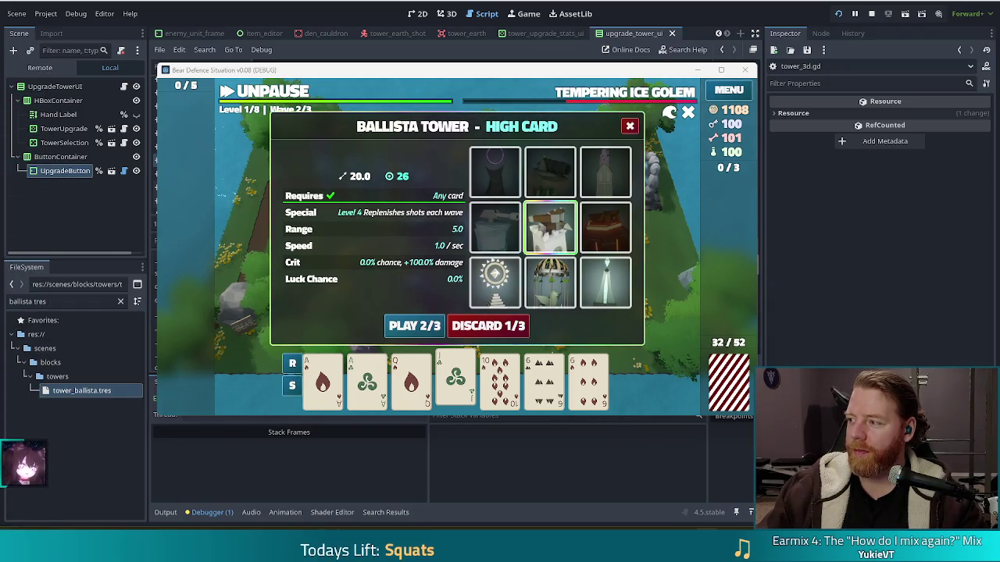
{"action": "scroll", "coordinate": [615, 207], "scroll_direction": "up", "scroll_amount": 3}
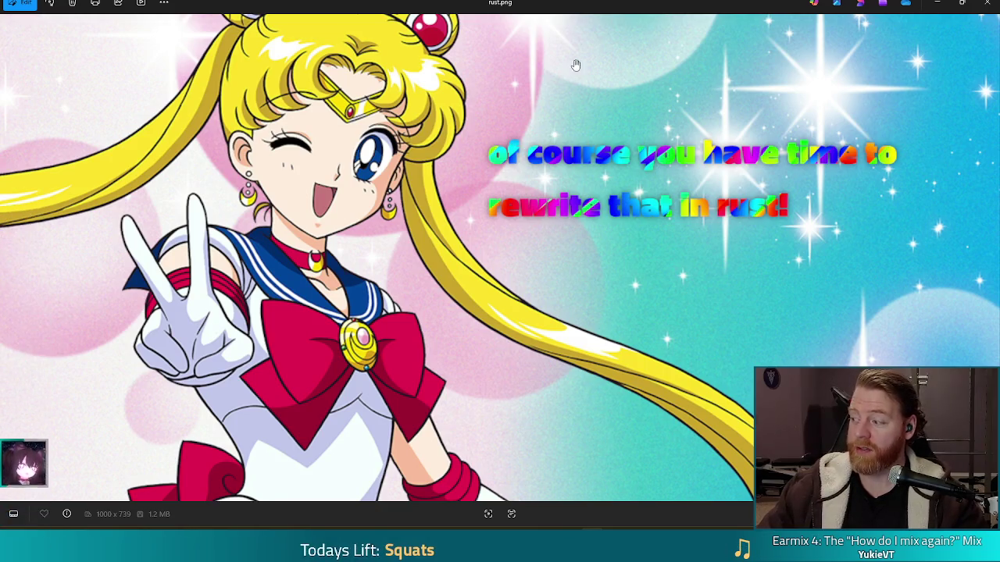
Close rust.png in Windows Photos to return to the game's Ballista Tower dialog.
{"action": "left_click", "coordinate": [988, 3]}
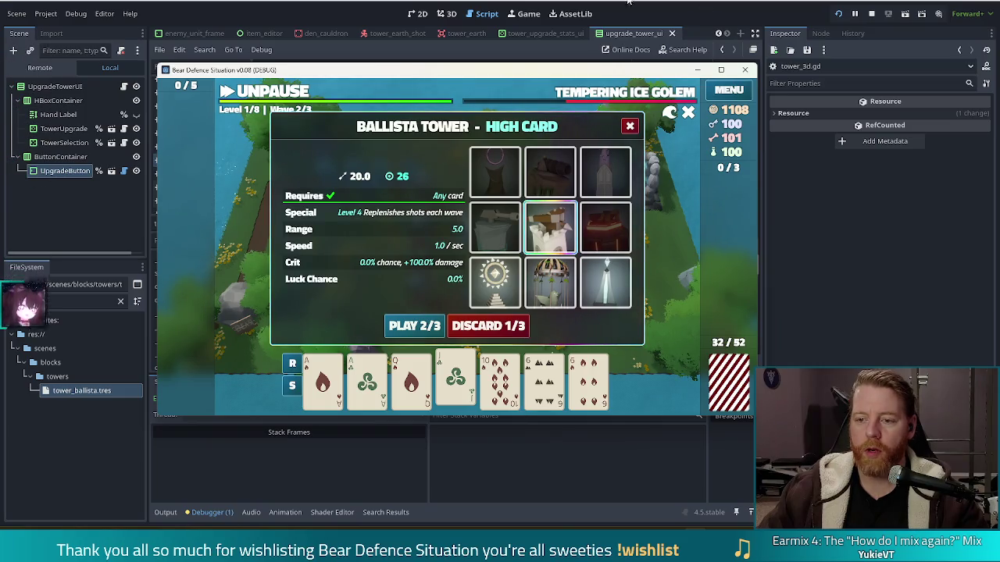
Open tower_ballista.gd and select the 1.25 true-damage cap on line 44.
{"action": "mouse_move", "coordinate": [552, 236]}
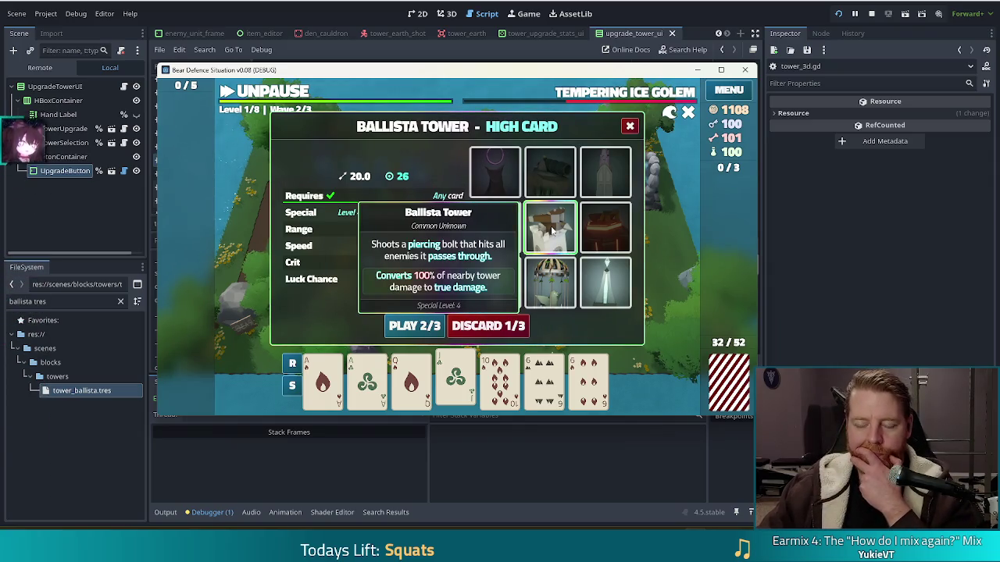
{"action": "key", "text": "alt+Tab"}
{"action": "left_click", "coordinate": [549, 247]}
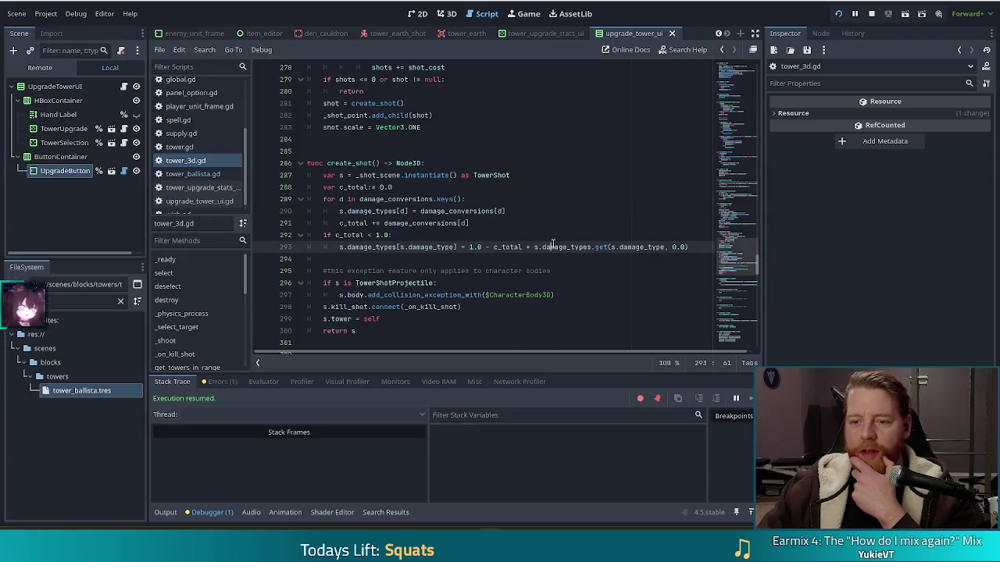
{"action": "left_click", "coordinate": [187, 174]}
{"action": "left_click", "coordinate": [492, 307]}
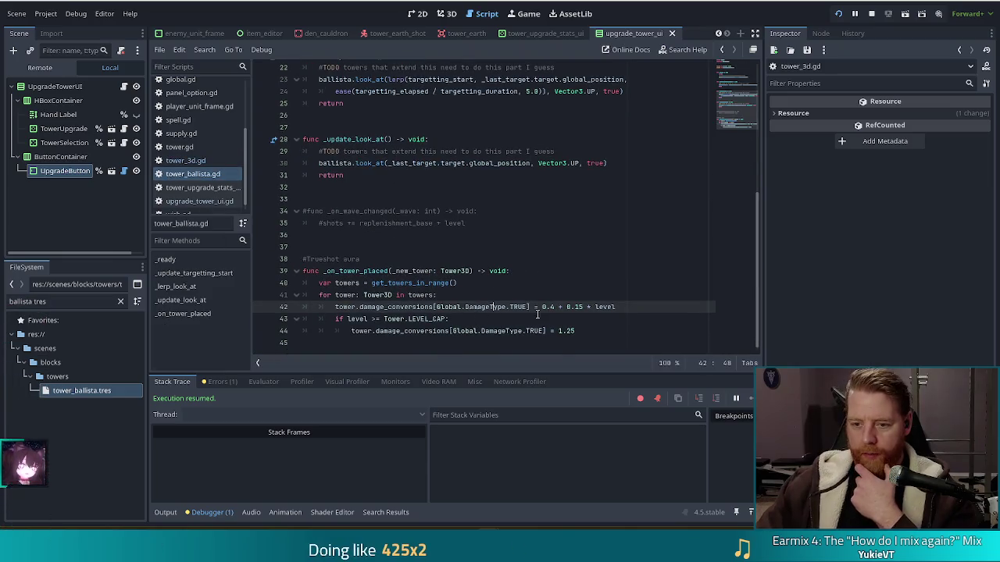
{"action": "left_click_drag", "start_coordinate": [574, 331], "coordinate": [557, 330]}
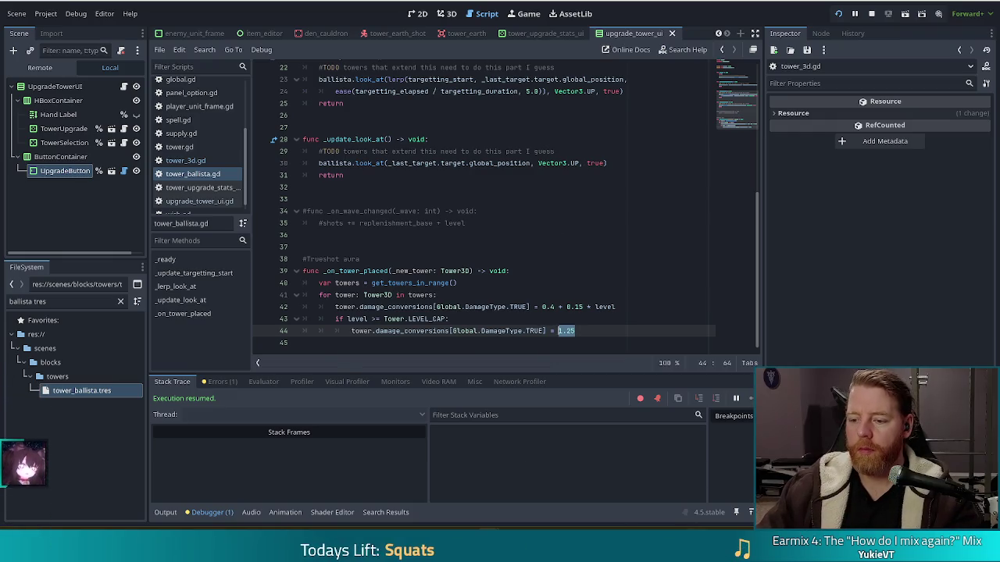
Check the Ice Tower card in the running game, then return to the editor.
{"action": "key", "text": "alt+Tab"}
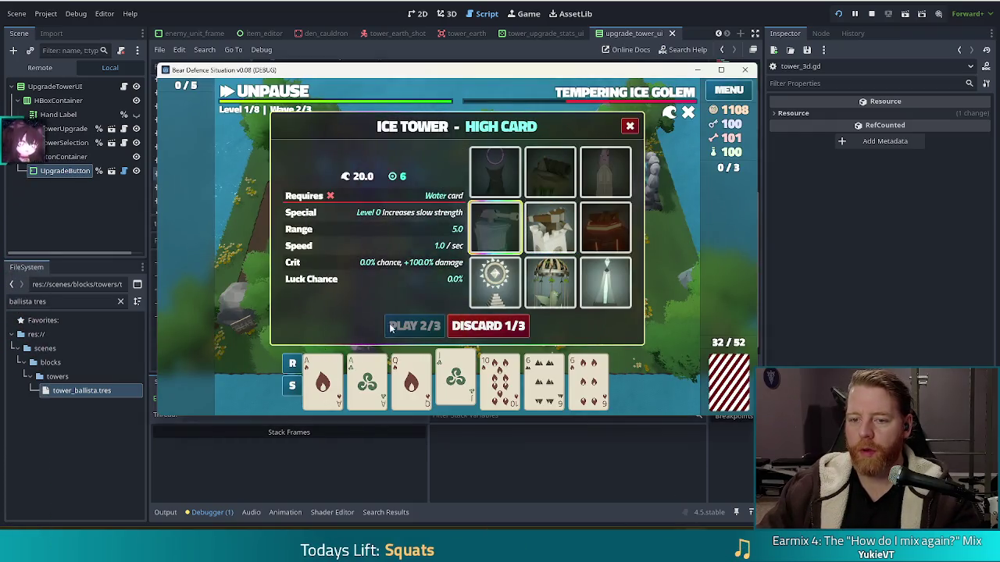
{"action": "mouse_move", "coordinate": [493, 229]}
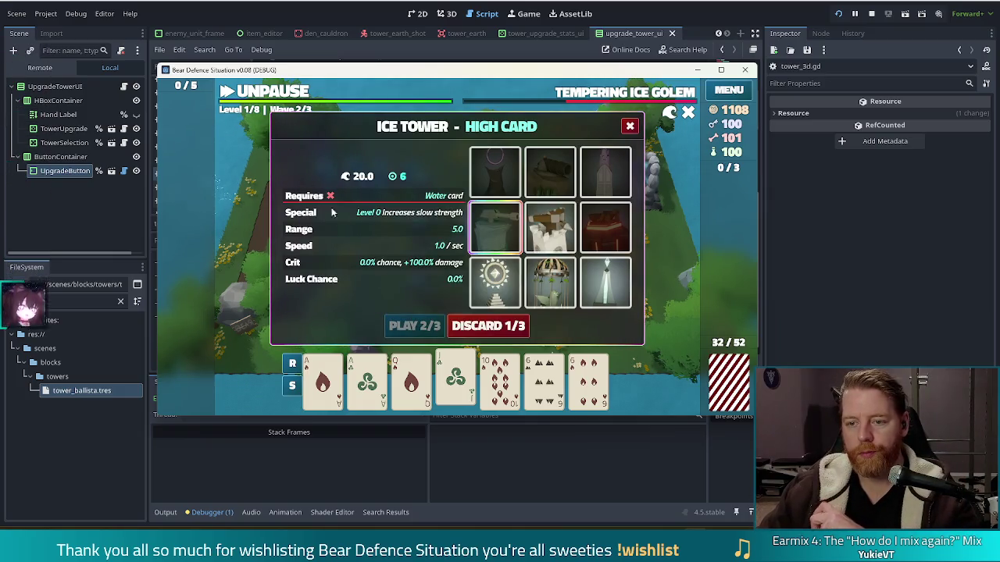
{"action": "key", "text": "alt+Tab"}
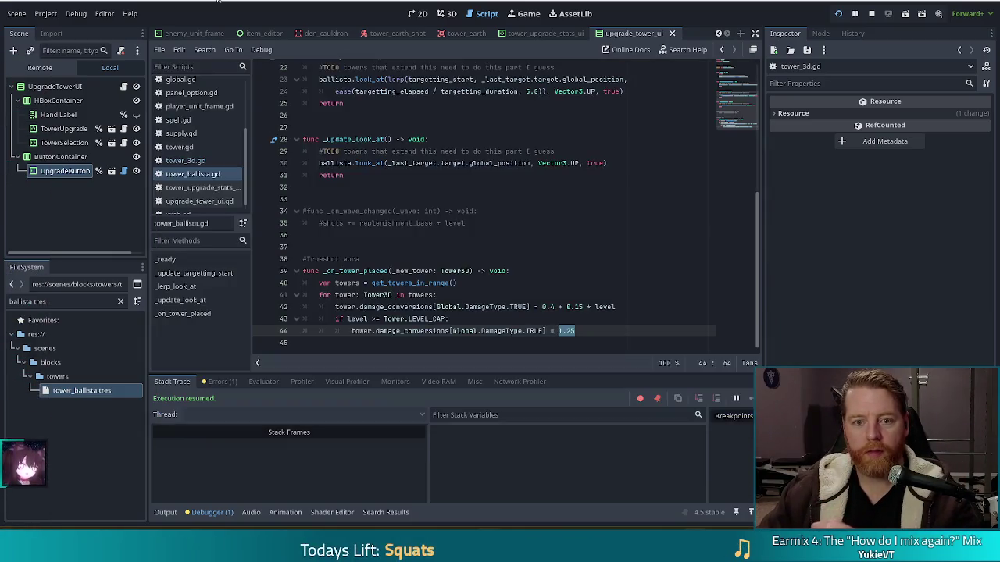
Filter for 'ice', add '* 100' to tower_ice.tres's slow Dynamic Text, and save.
{"action": "double_click", "coordinate": [20, 300]}
{"action": "type", "text": "ice"}
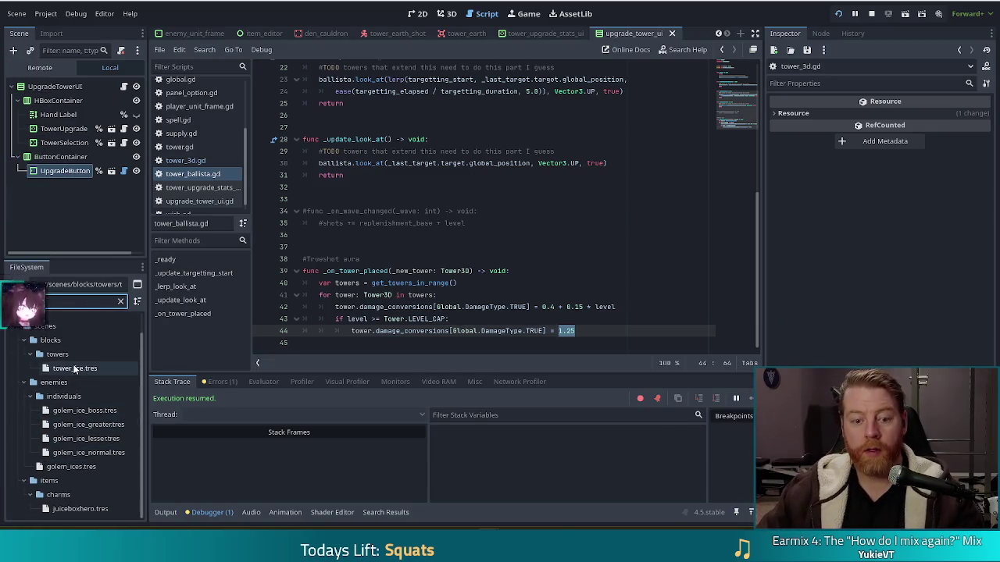
{"action": "left_click", "coordinate": [78, 367]}
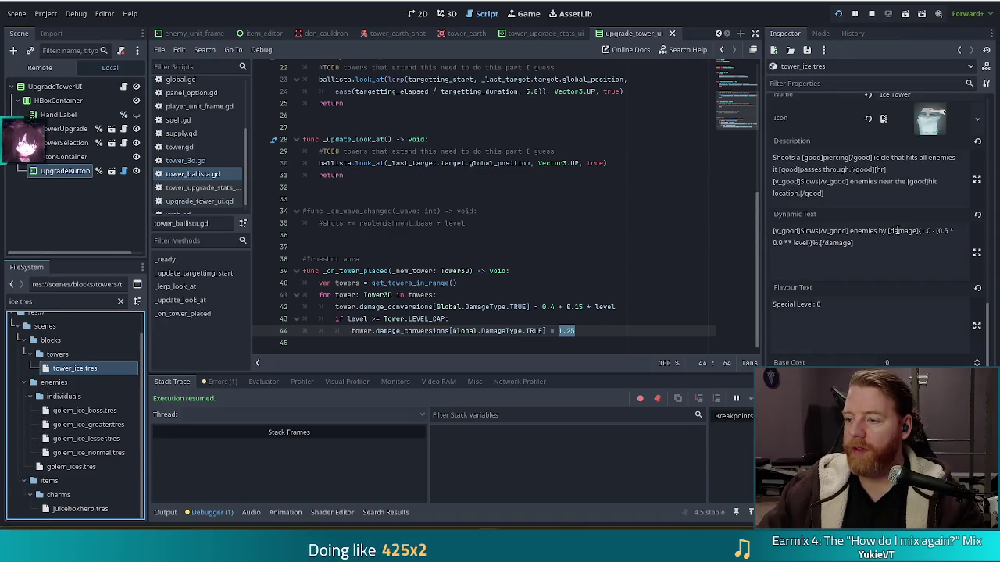
{"action": "left_click", "coordinate": [937, 231]}
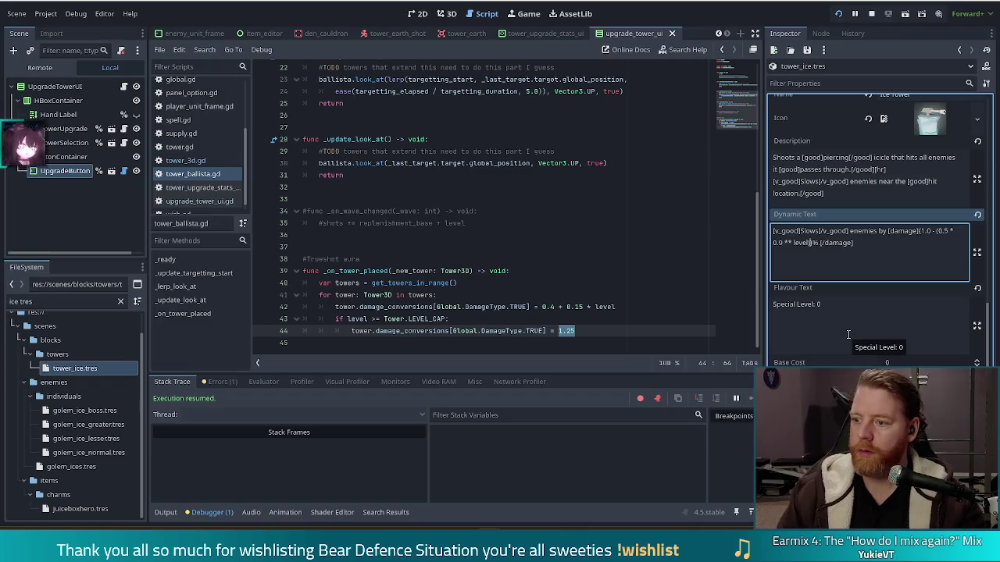
{"action": "type", "text": " * 100"}
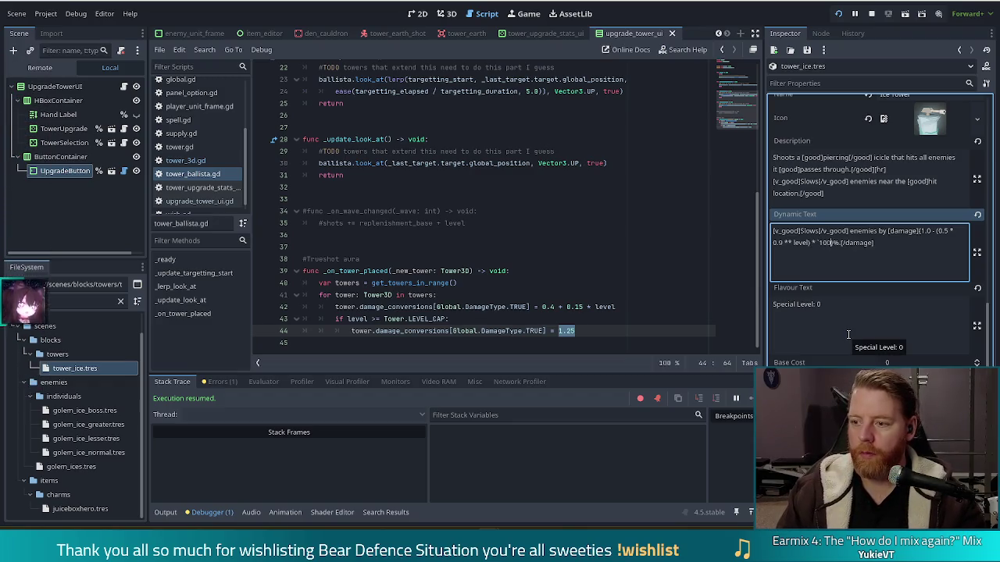
{"action": "key", "text": "ctrl+s"}
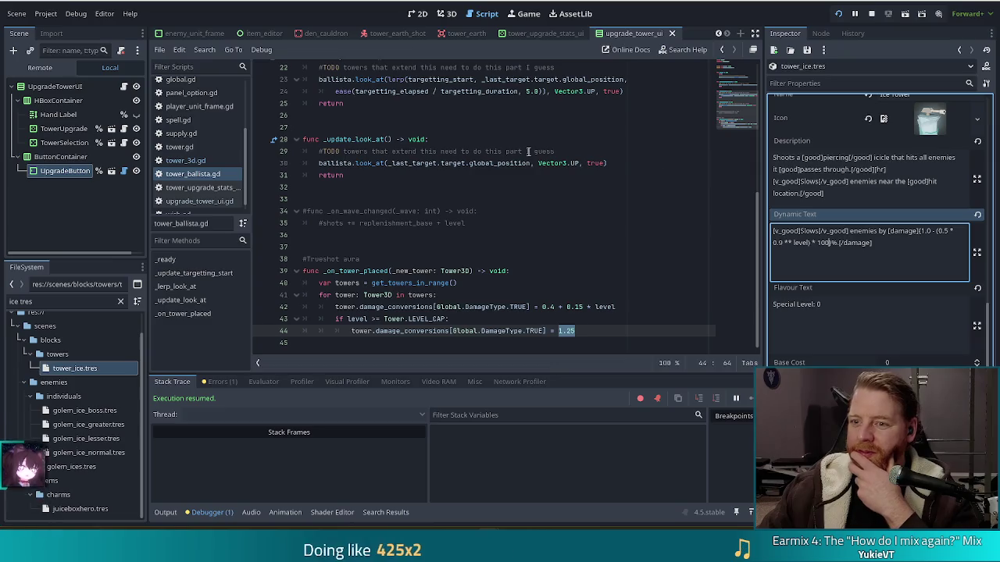
Relaunch Bear Defence Situation from the editor to test the percentage change.
{"action": "left_click", "coordinate": [501, 151]}
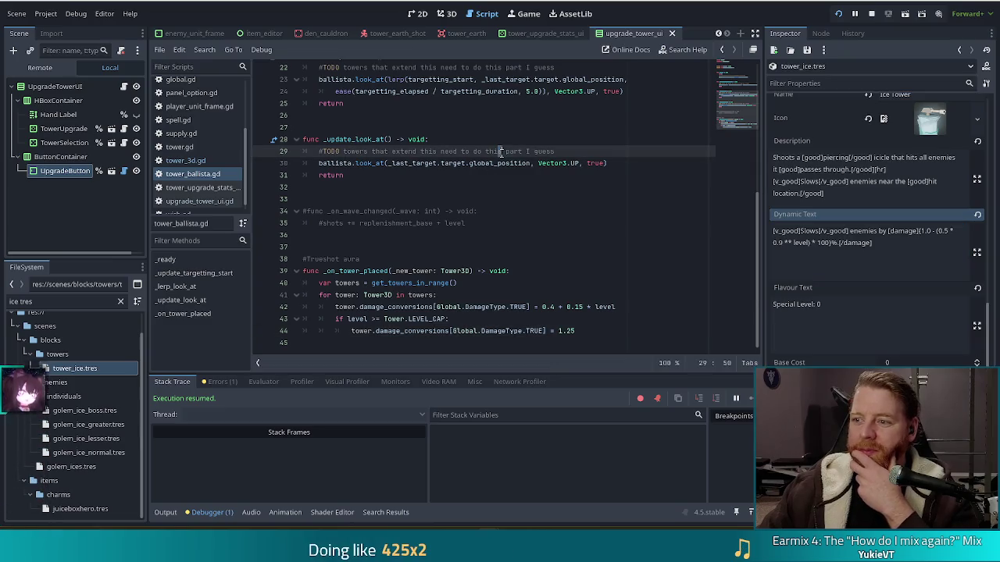
{"action": "left_click", "coordinate": [855, 13]}
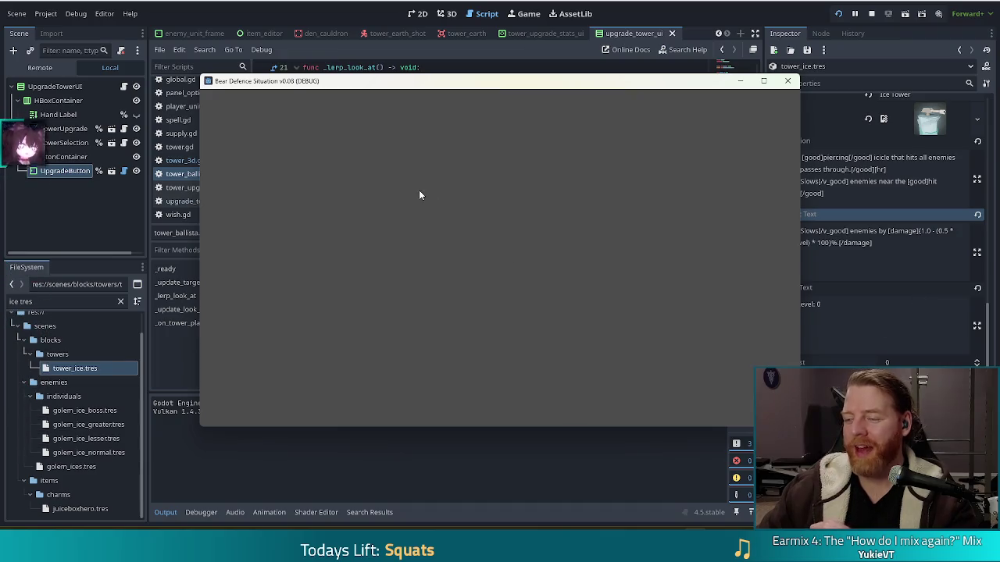
Begin a New Game from the title screen and bring up the in-game command console.
{"action": "left_click", "coordinate": [344, 283]}
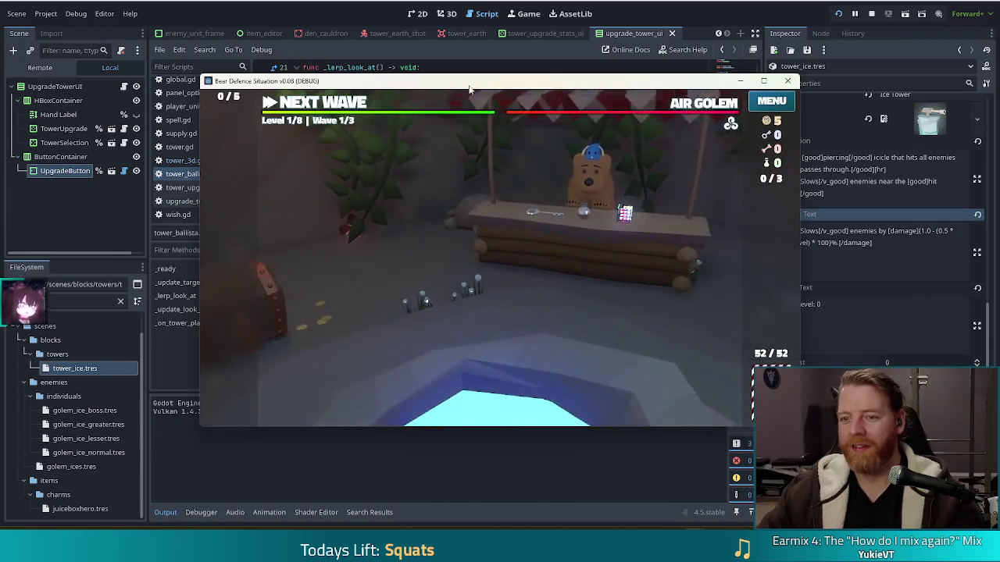
{"action": "key", "text": "grave"}
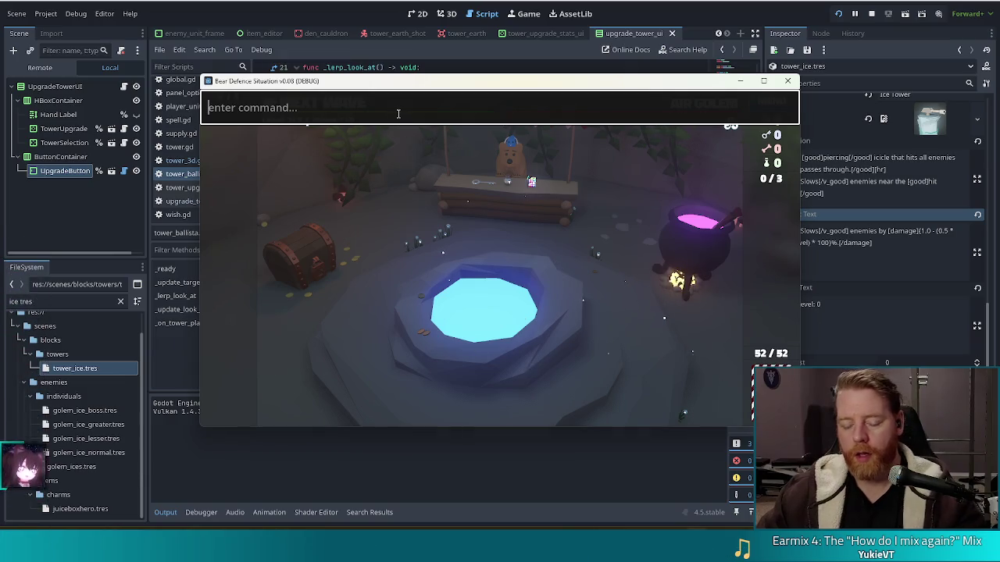
Run the upgrade command to check the Ice Tower's slow readout, then return to the Dynamic Text field.
{"action": "type", "text": "upgrade"}
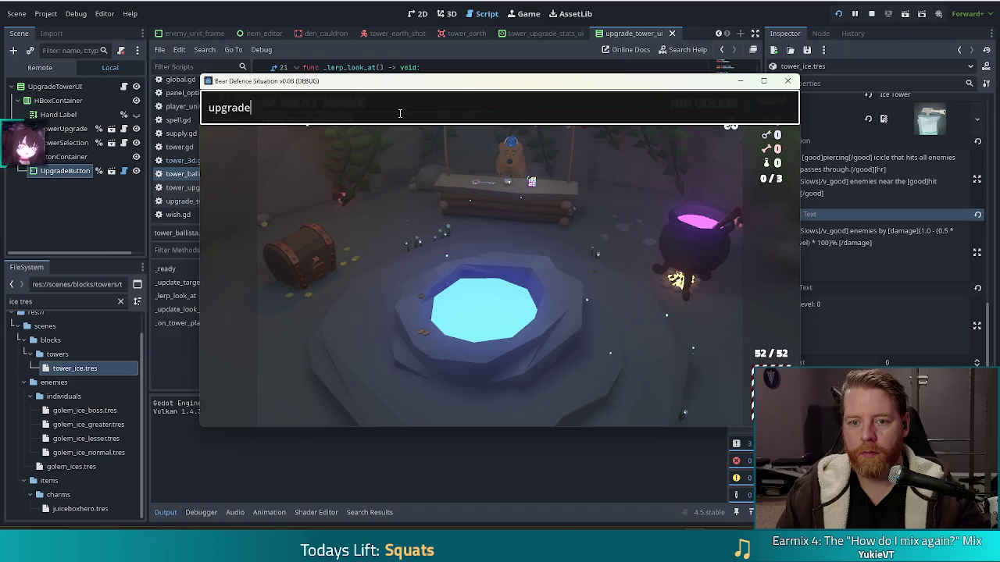
{"action": "key", "text": "Return"}
{"action": "mouse_move", "coordinate": [525, 246]}
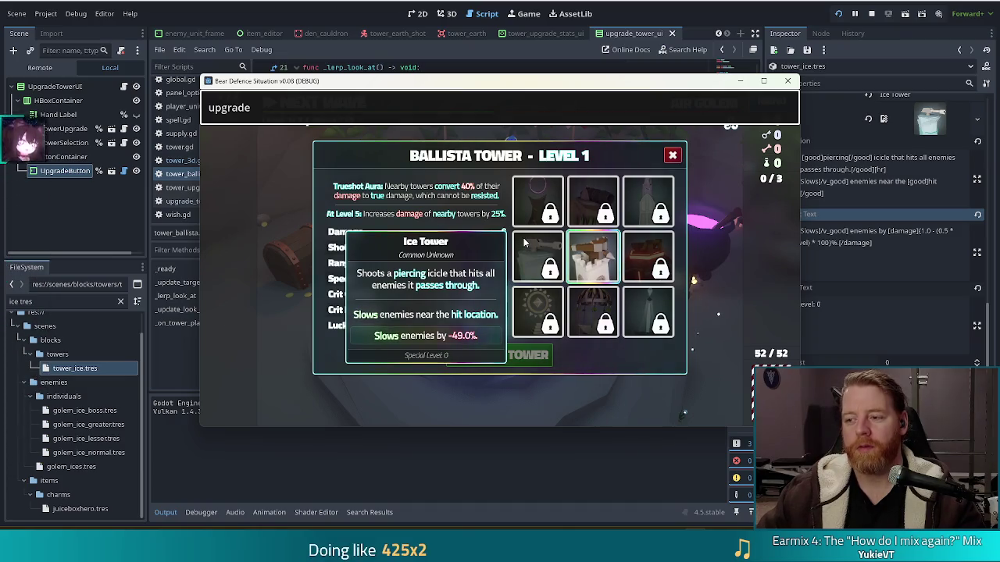
{"action": "left_click", "coordinate": [831, 242]}
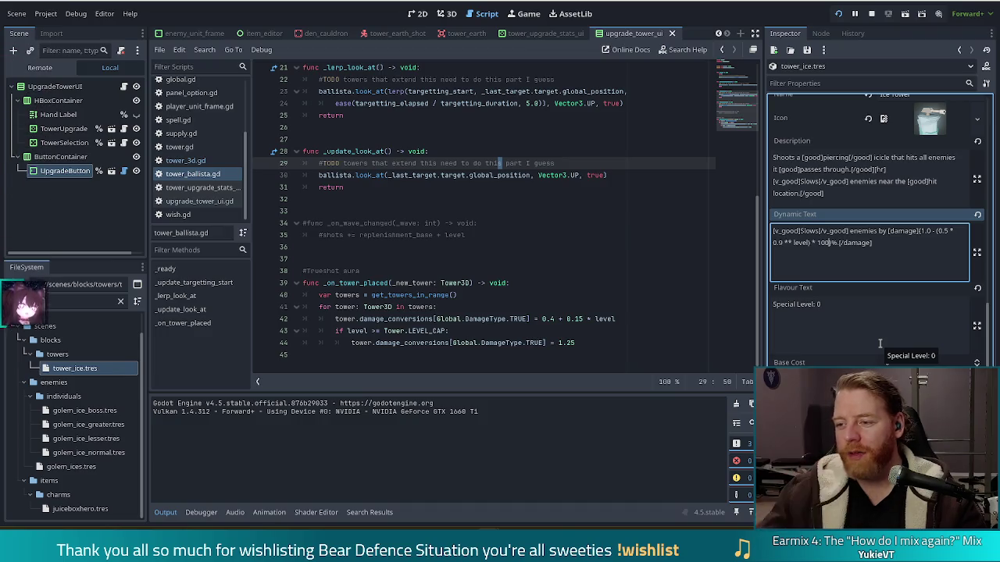
Add ')' after 100 and '(' after [damage] in Dynamic Text, then relaunch with F5.
{"action": "type", "text": ")"}
{"action": "key", "text": "Left"}
{"action": "key", "text": "Left"}
{"action": "key", "text": "Left"}
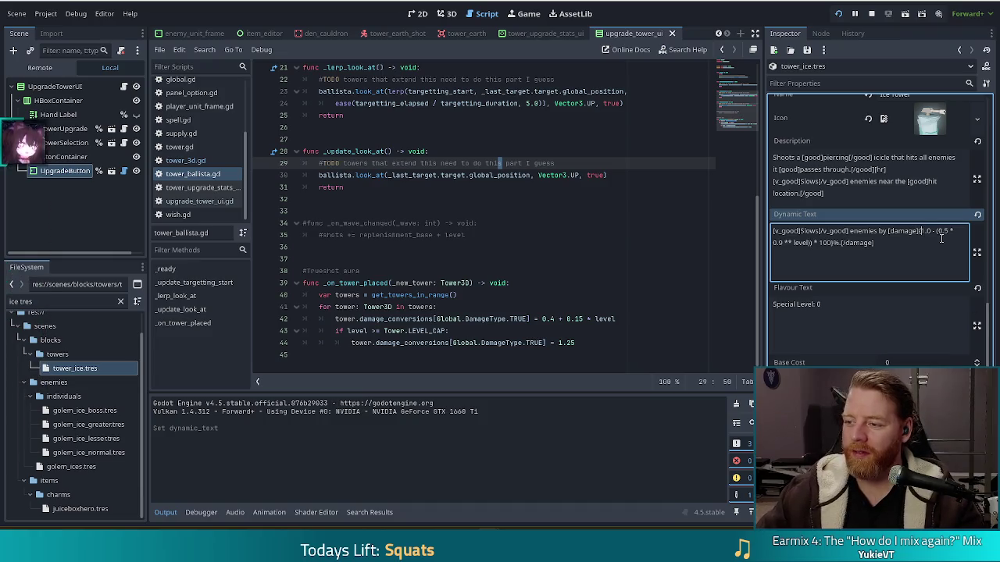
{"action": "type", "text": "("}
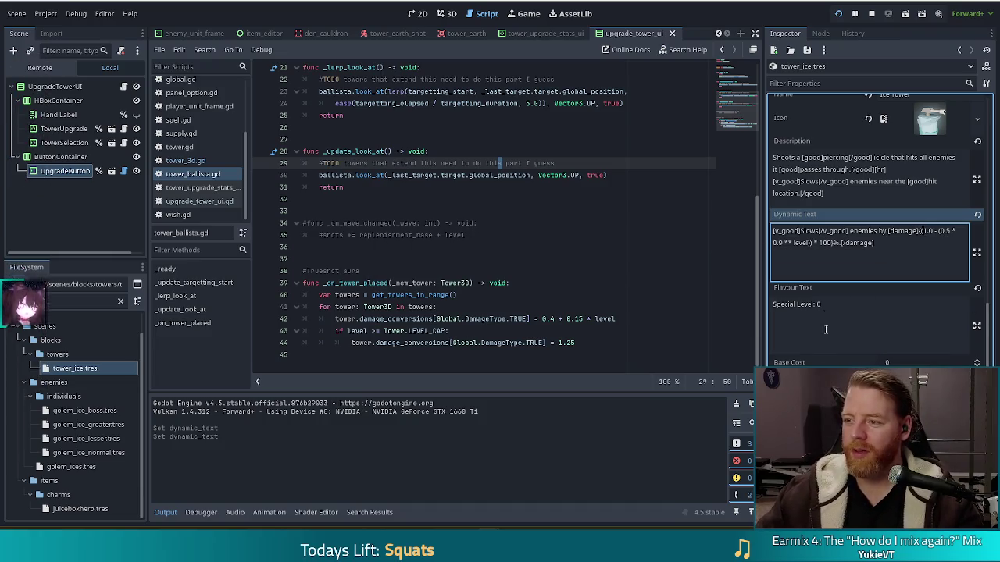
{"action": "key", "text": "F5"}
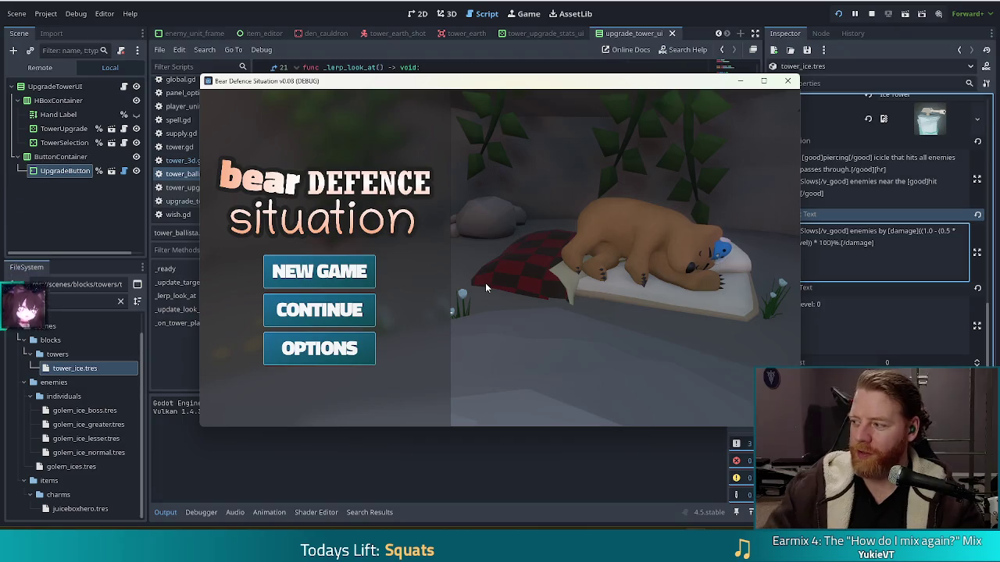
Start a new game, run upgrade in the console, and raise the Ice Tower to level 2 (Chill 55%).
{"action": "left_click", "coordinate": [336, 272]}
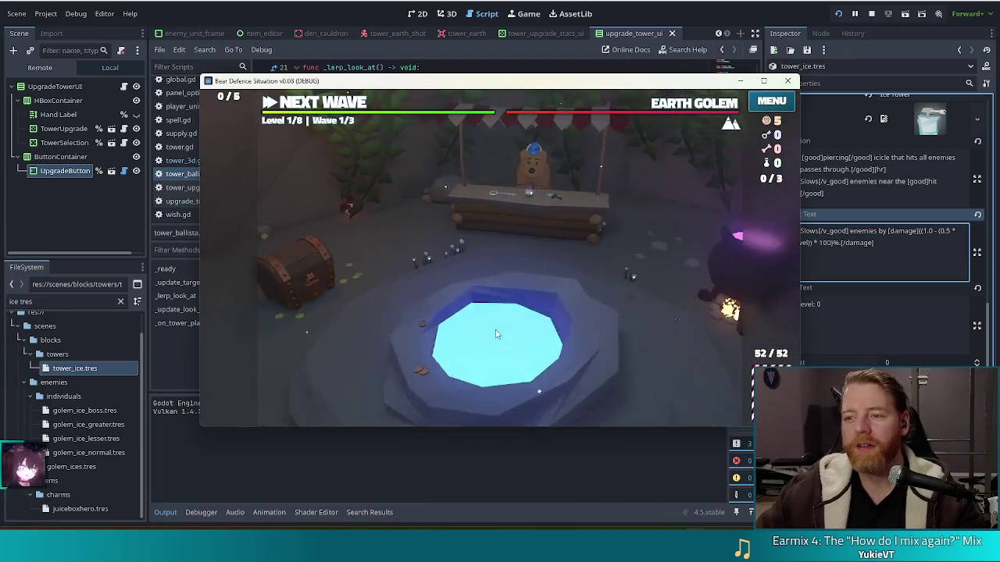
{"action": "key", "text": "grave"}
{"action": "type", "text": "upgrade"}
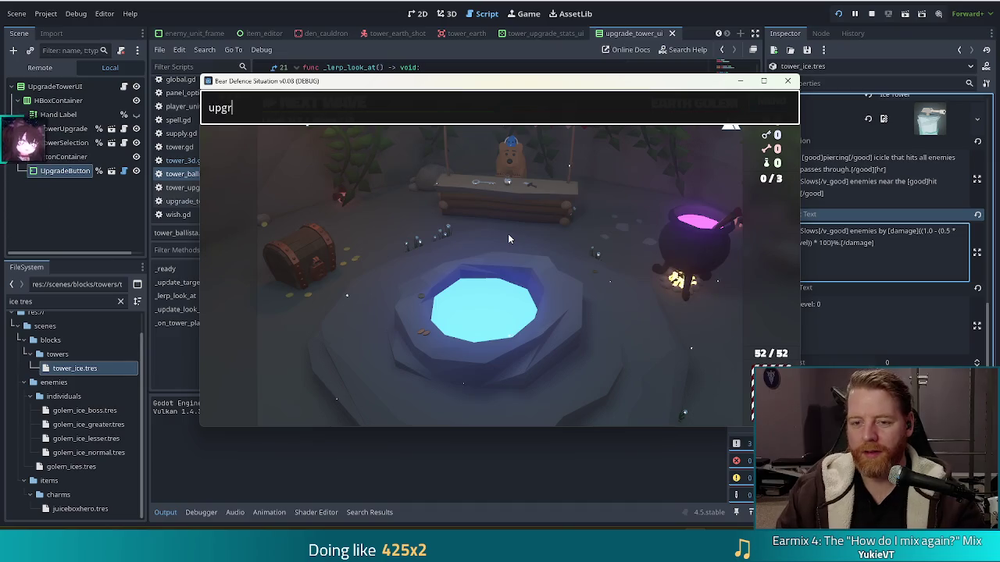
{"action": "key", "text": "Return"}
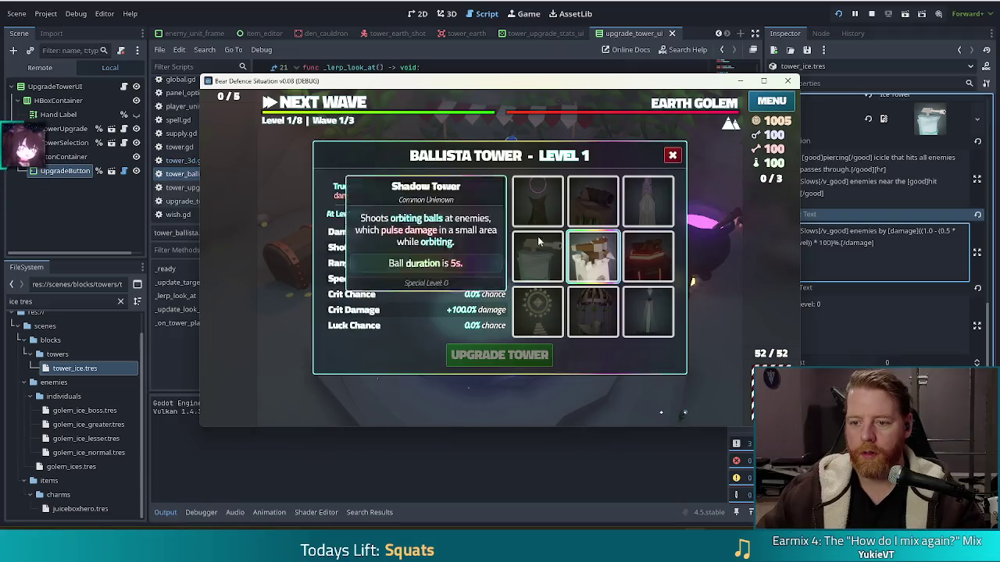
{"action": "left_click", "coordinate": [538, 255]}
{"action": "left_click", "coordinate": [468, 358]}
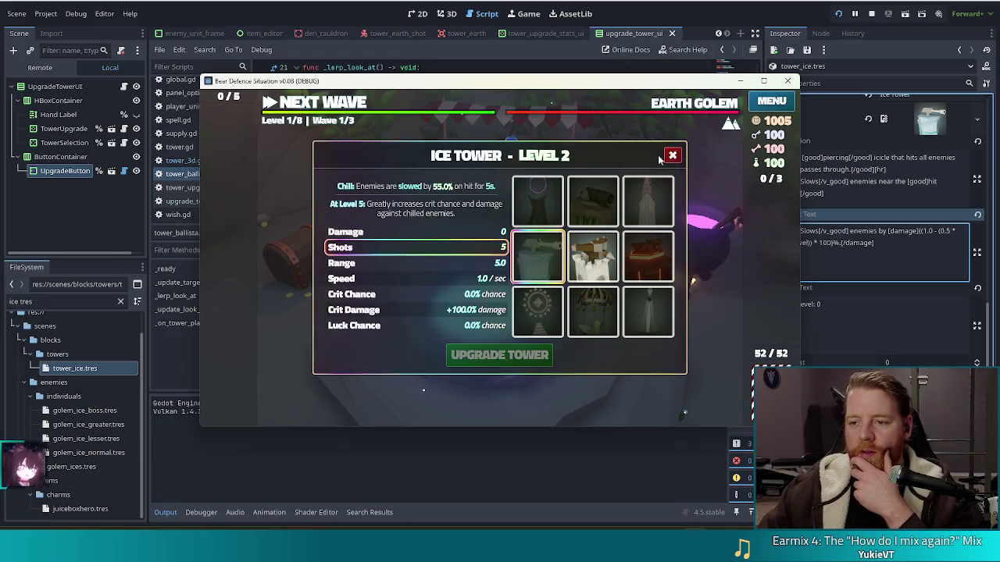
Close the Ice Tower dialog and rerun the upgrade console command to reopen it.
{"action": "key", "text": "Escape"}
{"action": "key", "text": "grave"}
{"action": "key", "text": "ctrl+a"}
{"action": "type", "text": "upgrade"}
{"action": "key", "text": "Return"}
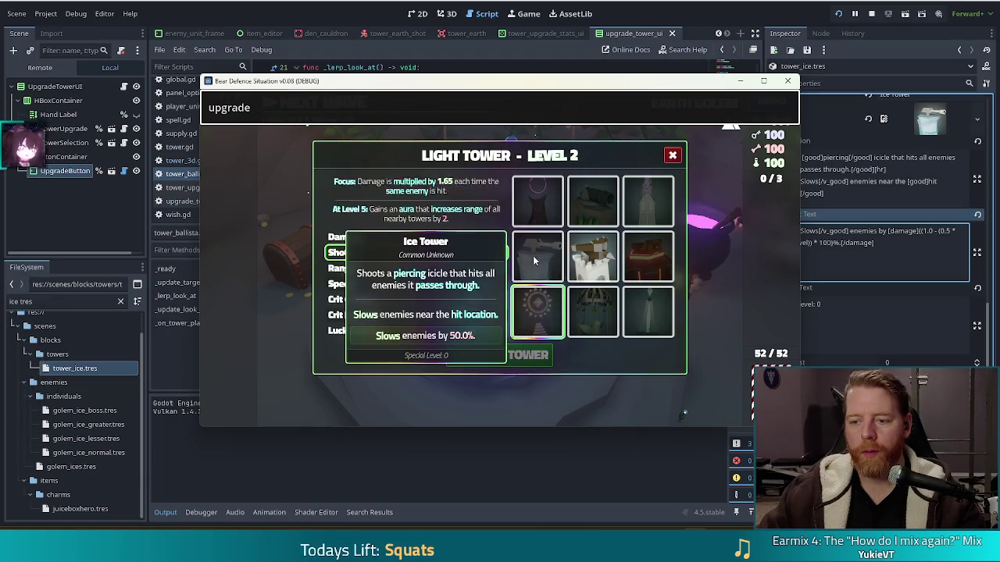
Cycle through the Shadow, Ice, Earth, Fire, Wind and Arcane towers, ending on the Fire Tower.
{"action": "left_click", "coordinate": [539, 200]}
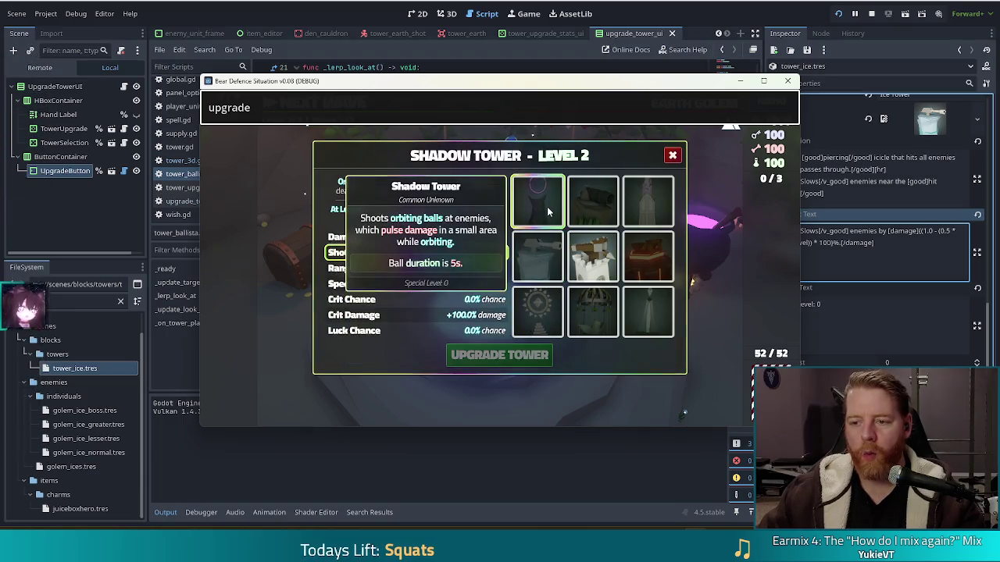
{"action": "left_click", "coordinate": [531, 264]}
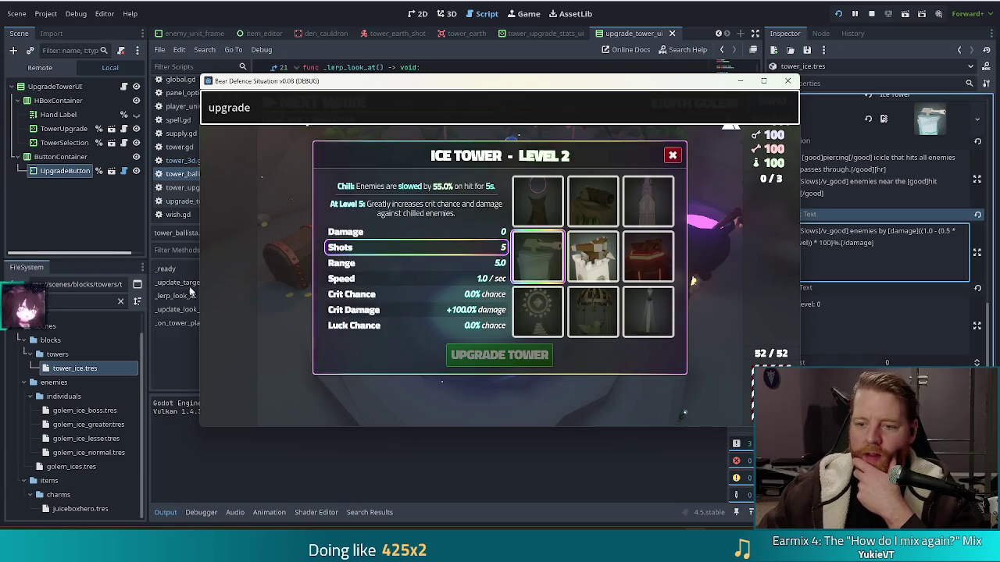
{"action": "left_click", "coordinate": [539, 200]}
{"action": "left_click", "coordinate": [592, 202]}
{"action": "left_click", "coordinate": [653, 260]}
{"action": "left_click", "coordinate": [584, 312]}
{"action": "left_click", "coordinate": [592, 257]}
{"action": "left_click", "coordinate": [582, 202]}
{"action": "left_click", "coordinate": [647, 201]}
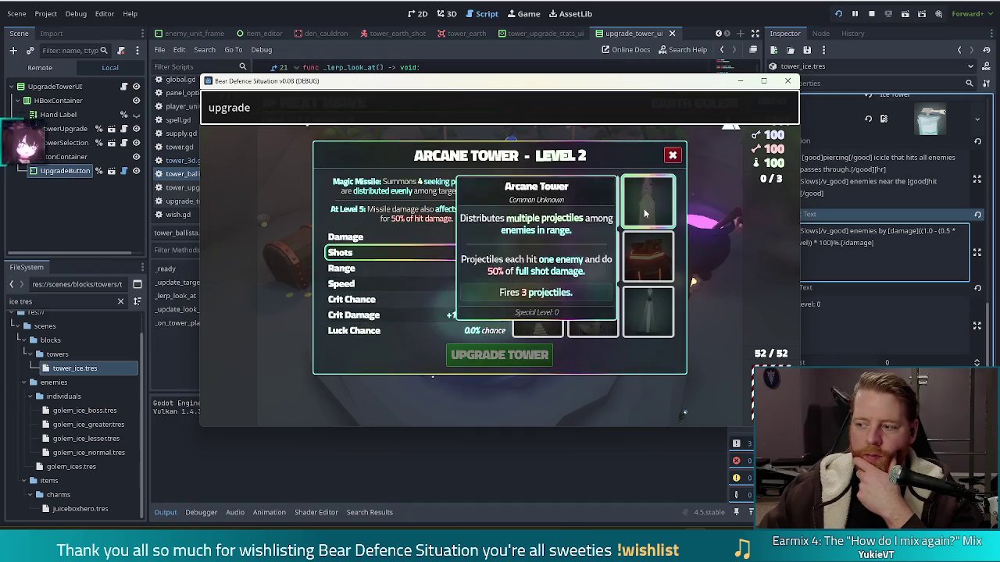
{"action": "left_click", "coordinate": [644, 260]}
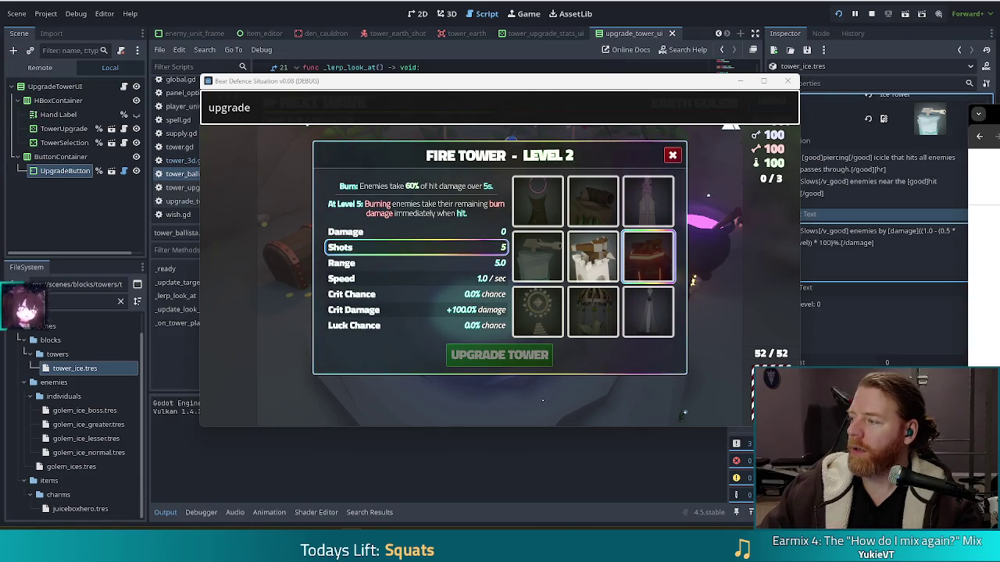
{"action": "key", "text": "alt+Tab"}
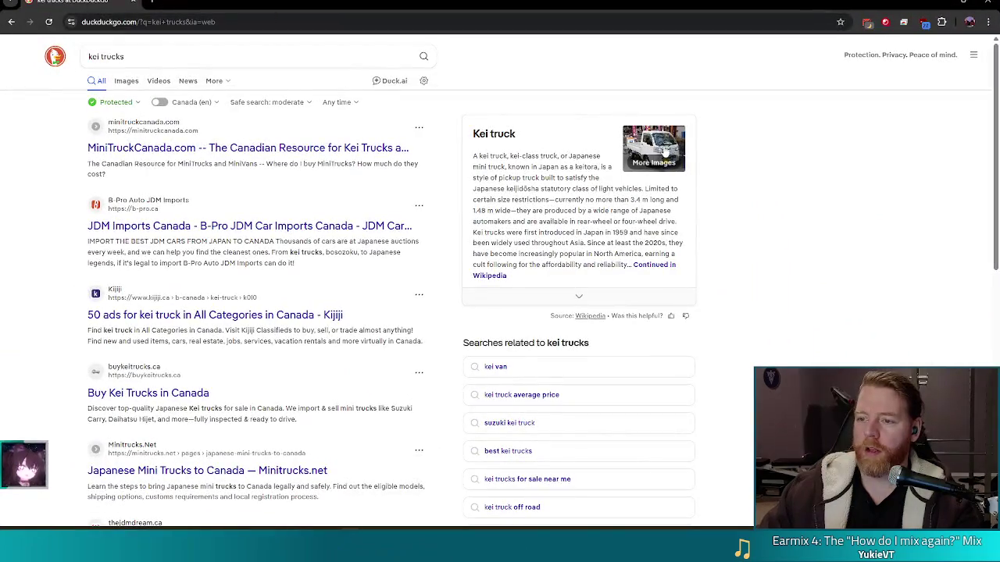
Open DuckDuckGo image results for Kei truck, then close the browser to return to the game.
{"action": "left_click", "coordinate": [643, 149]}
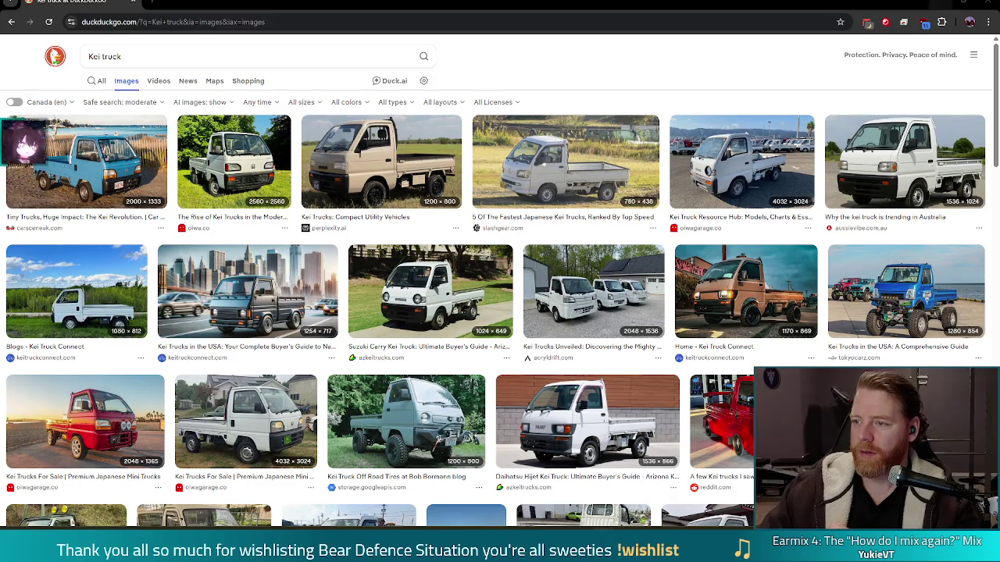
{"action": "left_click", "coordinate": [986, 5]}
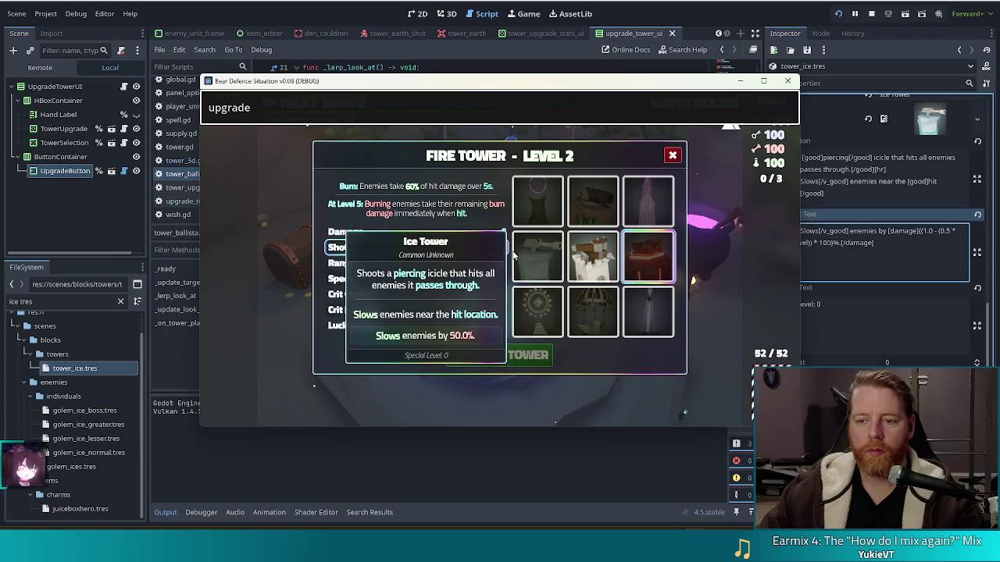
Flip between the Light, Shadow and other towers in the upgrade window, then stop the running game.
{"action": "left_click", "coordinate": [537, 311]}
{"action": "left_click", "coordinate": [538, 201]}
{"action": "left_click", "coordinate": [647, 201]}
{"action": "left_click", "coordinate": [647, 256]}
{"action": "left_click", "coordinate": [537, 202]}
{"action": "left_click", "coordinate": [535, 270]}
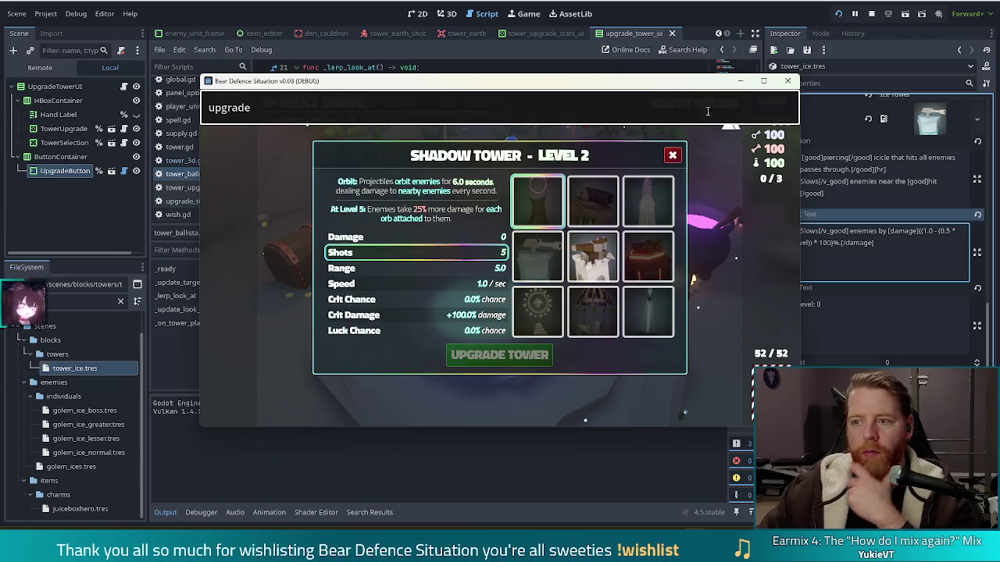
{"action": "left_click", "coordinate": [874, 15]}
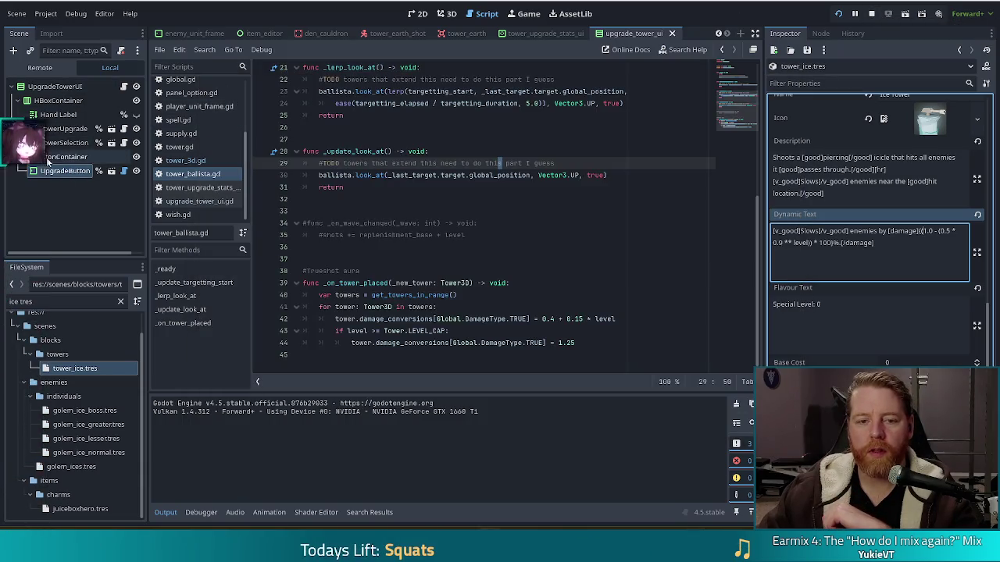
Enable Shop Mode on the TowerSelection node, save the scene, and rerun the project.
{"action": "left_click", "coordinate": [67, 142]}
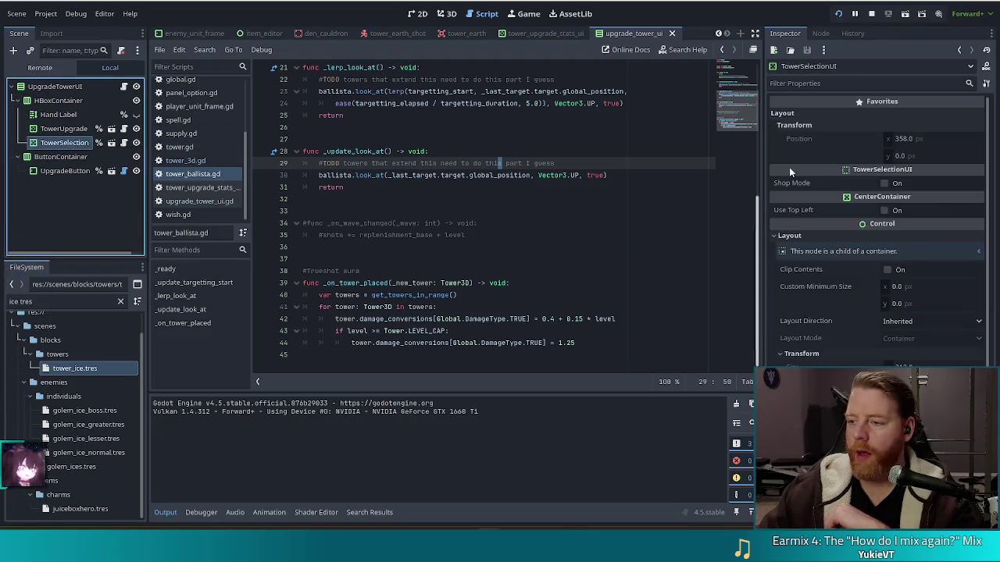
{"action": "left_click", "coordinate": [884, 184]}
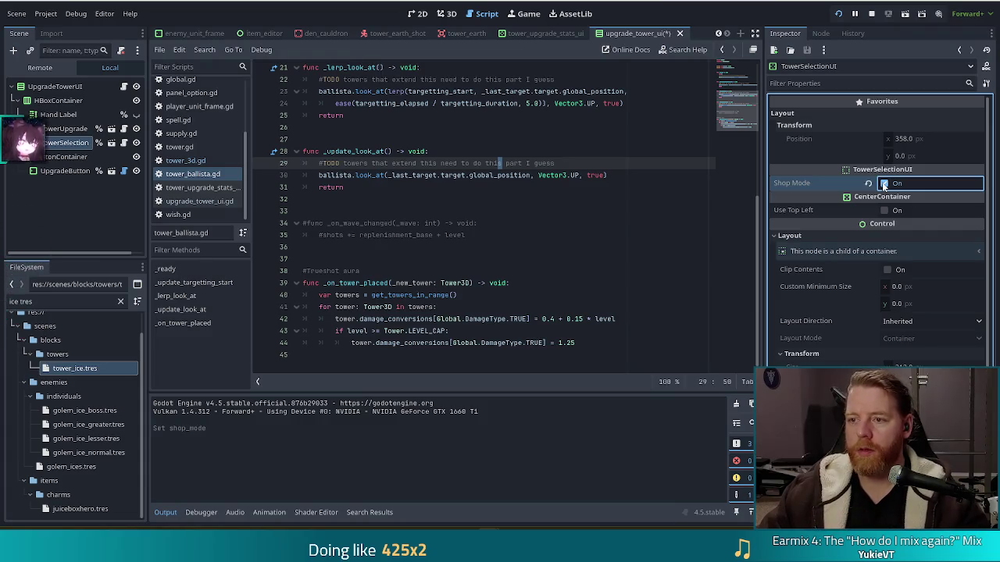
{"action": "key", "text": "ctrl+s"}
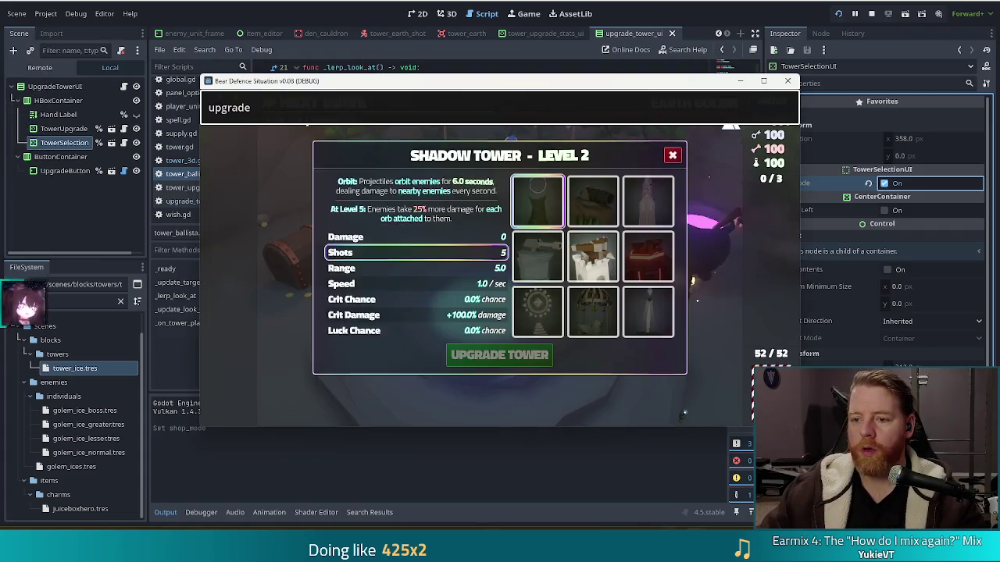
{"action": "left_click", "coordinate": [839, 14]}
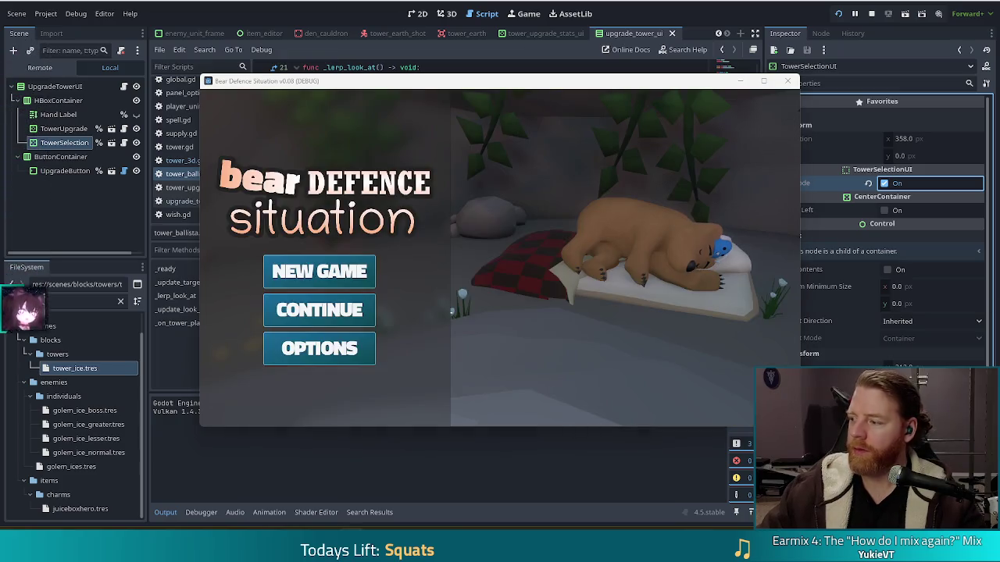
Start a new game and open the tower upgrade window with the upgrade console command.
{"action": "left_click", "coordinate": [343, 263]}
{"action": "key", "text": "grave"}
{"action": "type", "text": "upgra"}
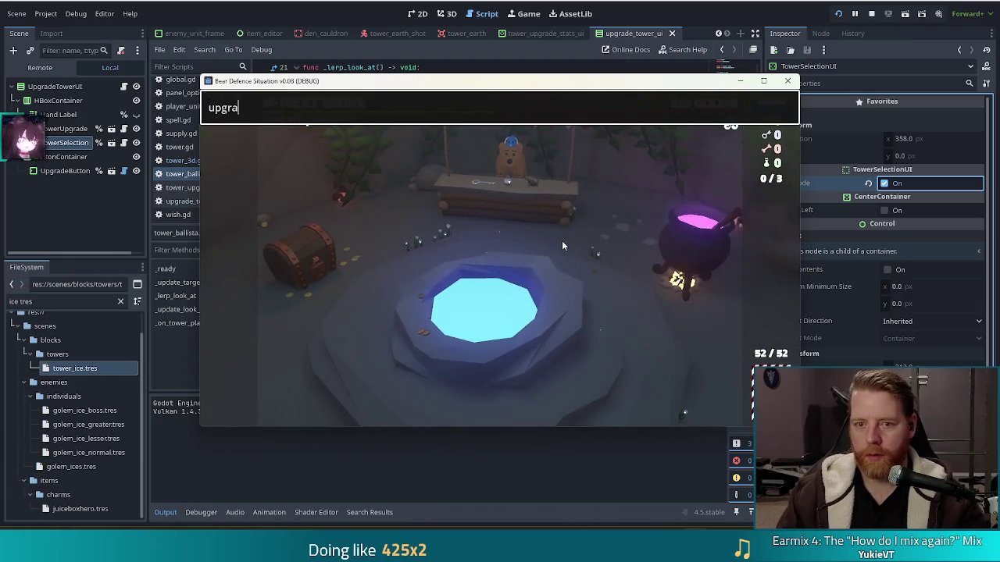
{"action": "type", "text": "de"}
{"action": "key", "text": "Return"}
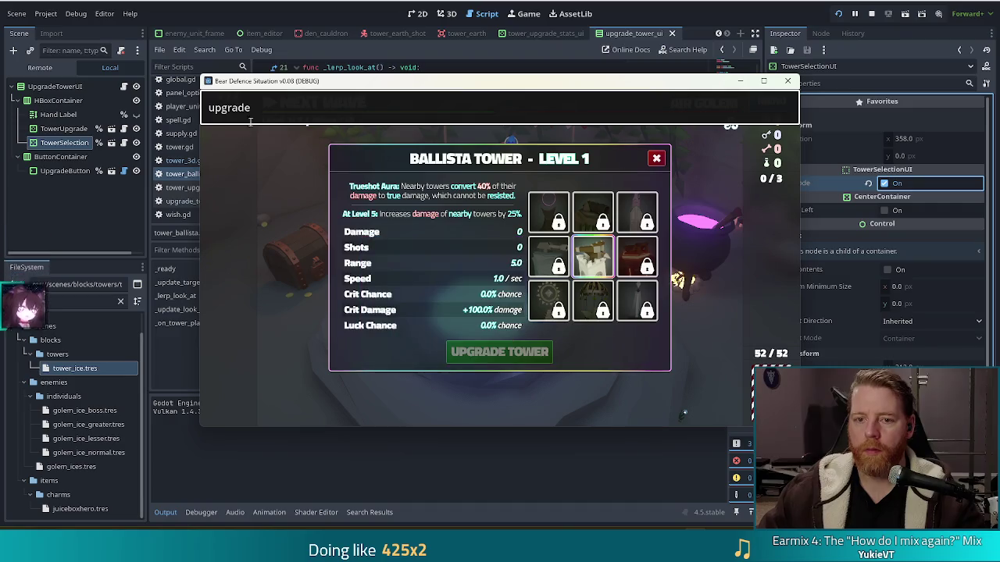
Run test_kit to unlock all towers, select the Ice Tower's Shots row, then view the Ballista Tower.
{"action": "key", "text": "BackSpace"}
{"action": "key", "text": "BackSpace"}
{"action": "key", "text": "BackSpace"}
{"action": "type", "text": "test_"}
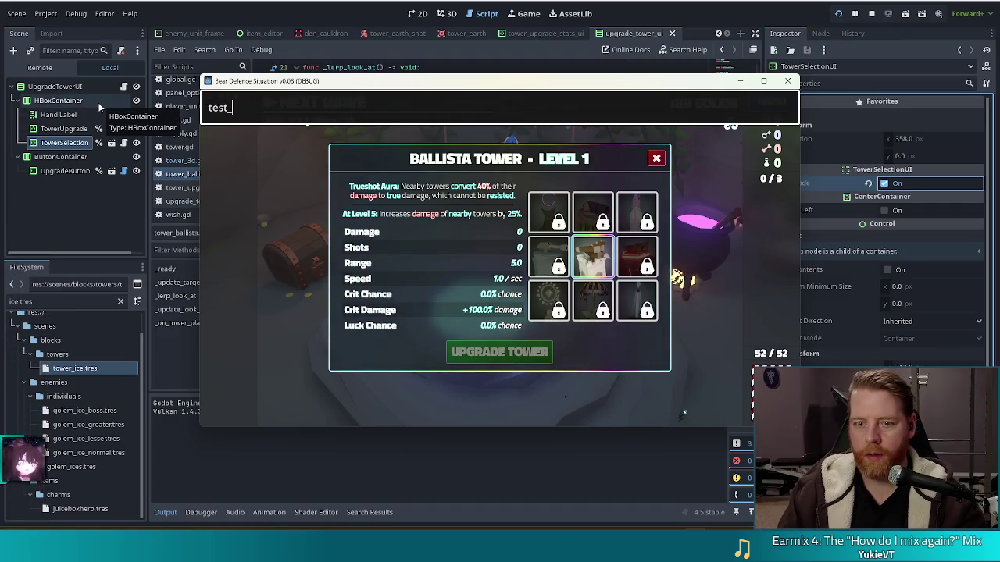
{"action": "type", "text": "kit"}
{"action": "key", "text": "Return"}
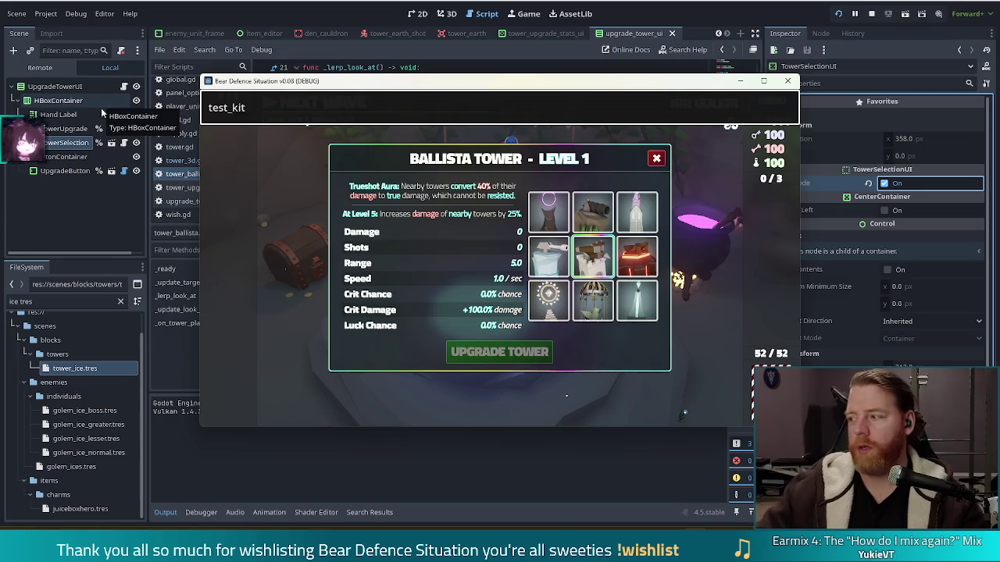
{"action": "left_click", "coordinate": [550, 257]}
{"action": "left_click", "coordinate": [461, 247]}
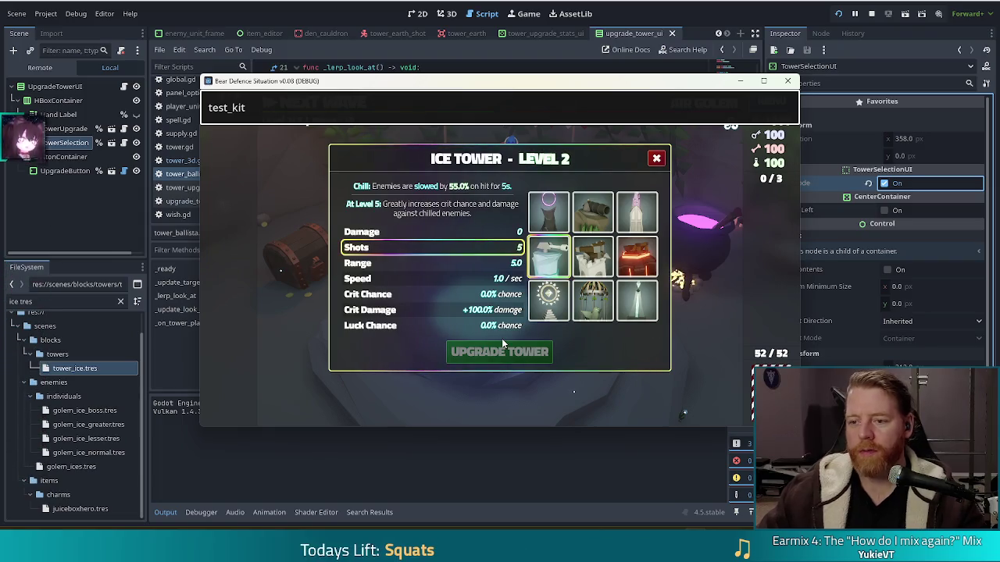
{"action": "left_click", "coordinate": [600, 255]}
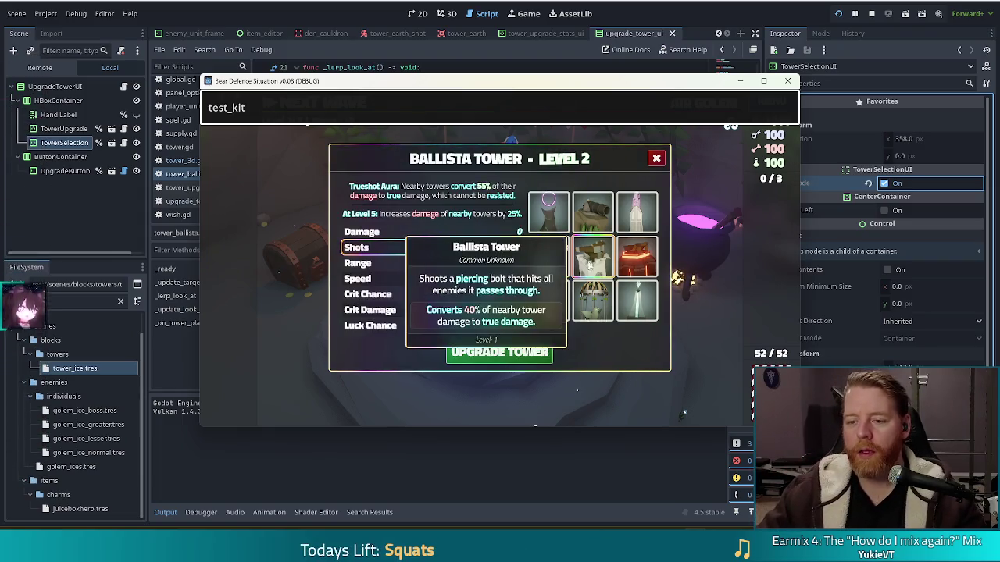
Toggle among the Earth, Light, Ice and Ballista towers to test stat-row selection, ending on the Ice Tower.
{"action": "left_click", "coordinate": [637, 210]}
{"action": "left_click", "coordinate": [549, 211]}
{"action": "left_click", "coordinate": [593, 211]}
{"action": "left_click", "coordinate": [637, 211]}
{"action": "left_click", "coordinate": [638, 301]}
{"action": "left_click", "coordinate": [593, 219]}
{"action": "left_click", "coordinate": [637, 214]}
{"action": "left_click", "coordinate": [588, 258]}
{"action": "left_click", "coordinate": [637, 215]}
{"action": "left_click", "coordinate": [585, 260]}
{"action": "left_click", "coordinate": [547, 256]}
{"action": "left_click", "coordinate": [585, 260]}
{"action": "left_click", "coordinate": [544, 254]}
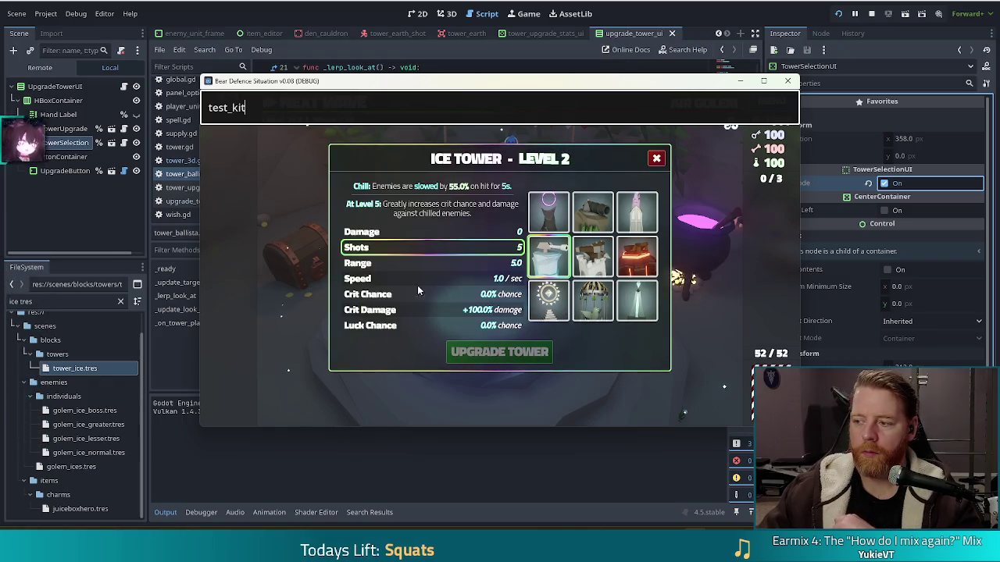
{"action": "left_click", "coordinate": [593, 256]}
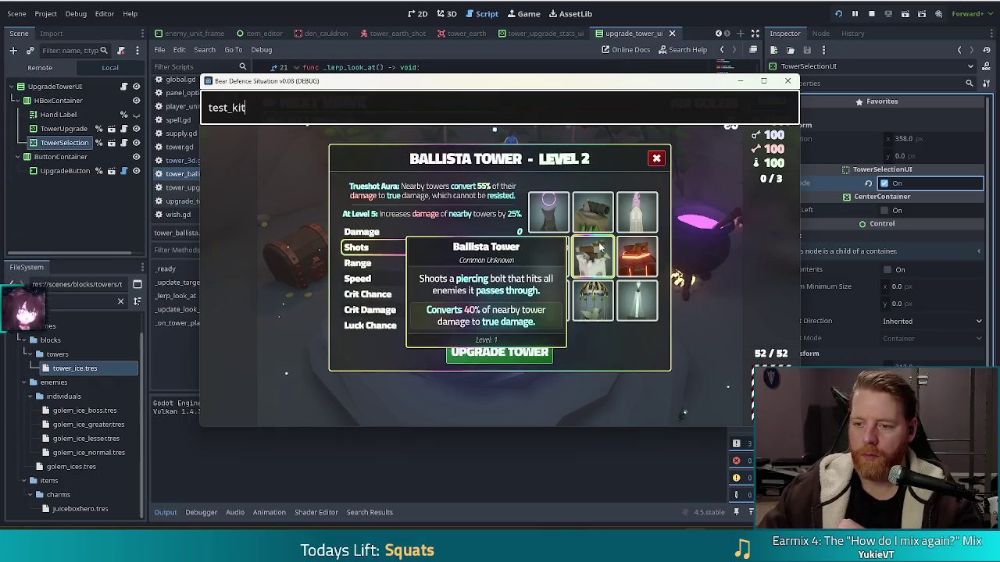
{"action": "left_click", "coordinate": [554, 262]}
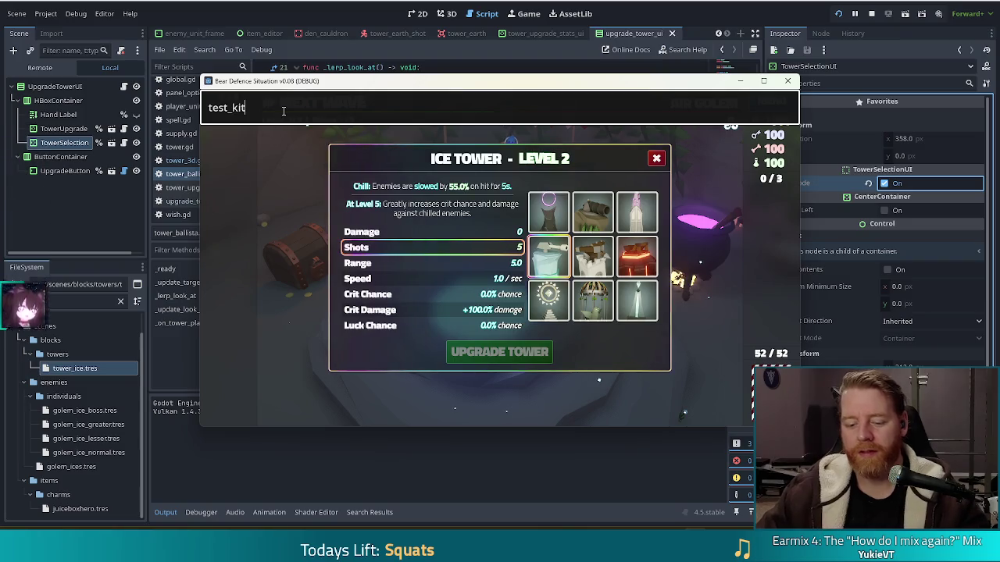
{"action": "type", "text": "`"}
Close the game console and return to the editor with upgrade_tower_ui.gd open.
{"action": "key", "text": "Return"}
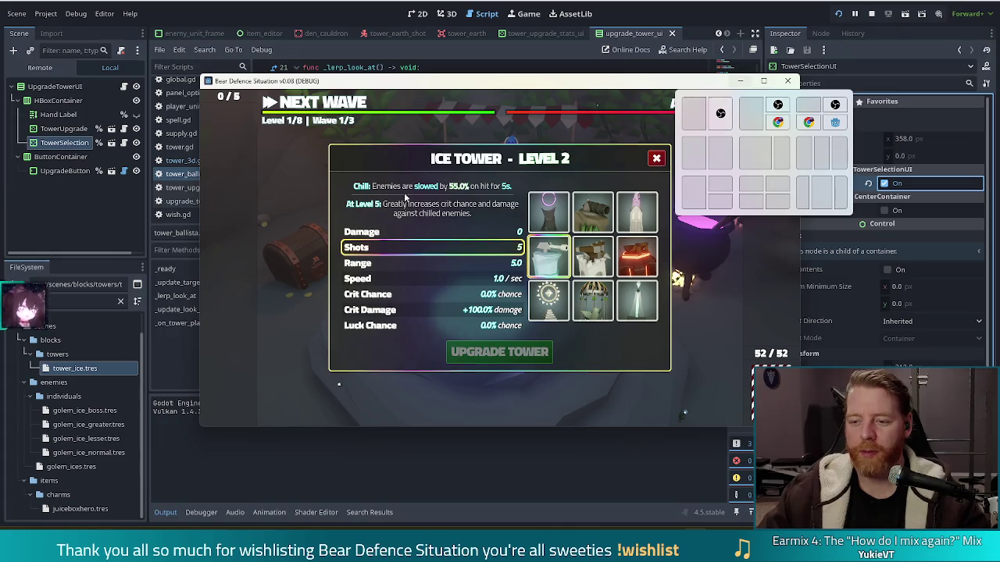
{"action": "mouse_move", "coordinate": [548, 267]}
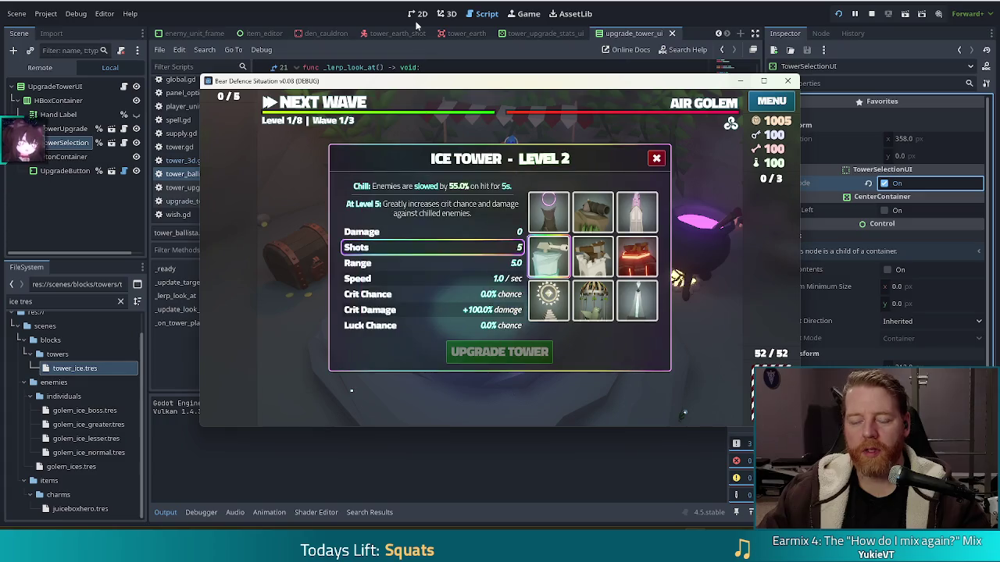
{"action": "left_click", "coordinate": [117, 195]}
{"action": "left_click", "coordinate": [123, 86]}
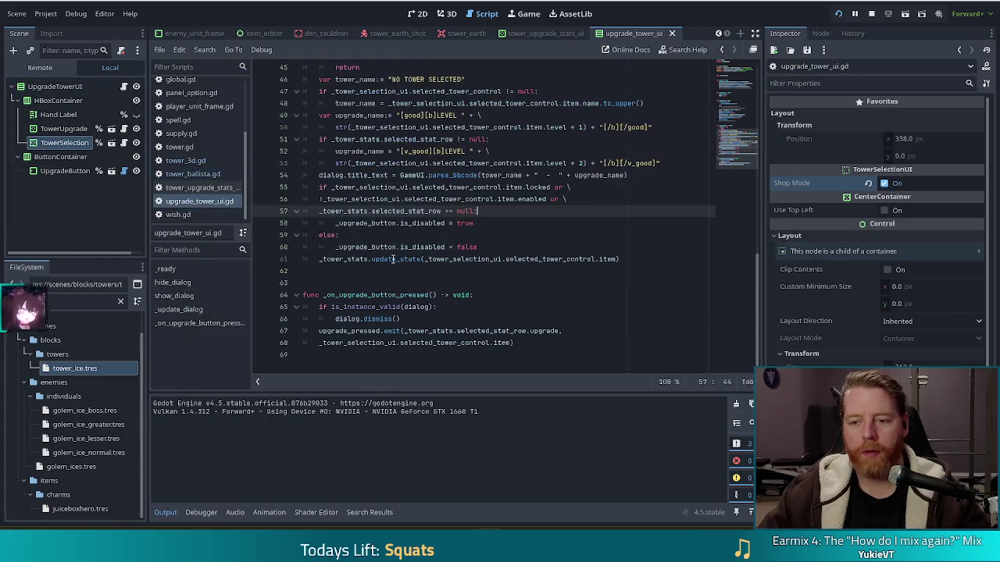
{"action": "left_click", "coordinate": [182, 308]}
{"action": "scroll", "coordinate": [440, 277], "scroll_direction": "down", "scroll_amount": 5}
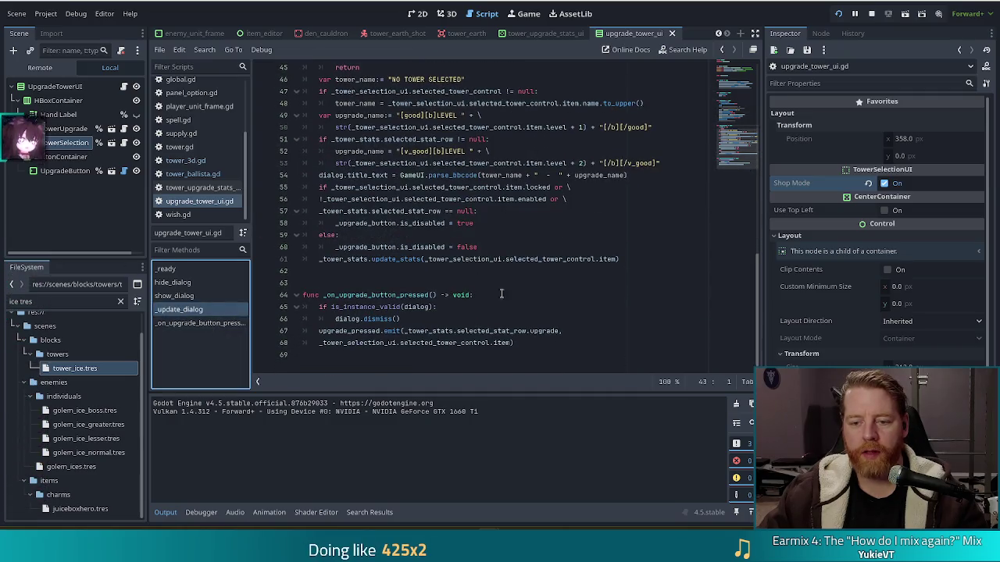
{"action": "left_click", "coordinate": [382, 211]}
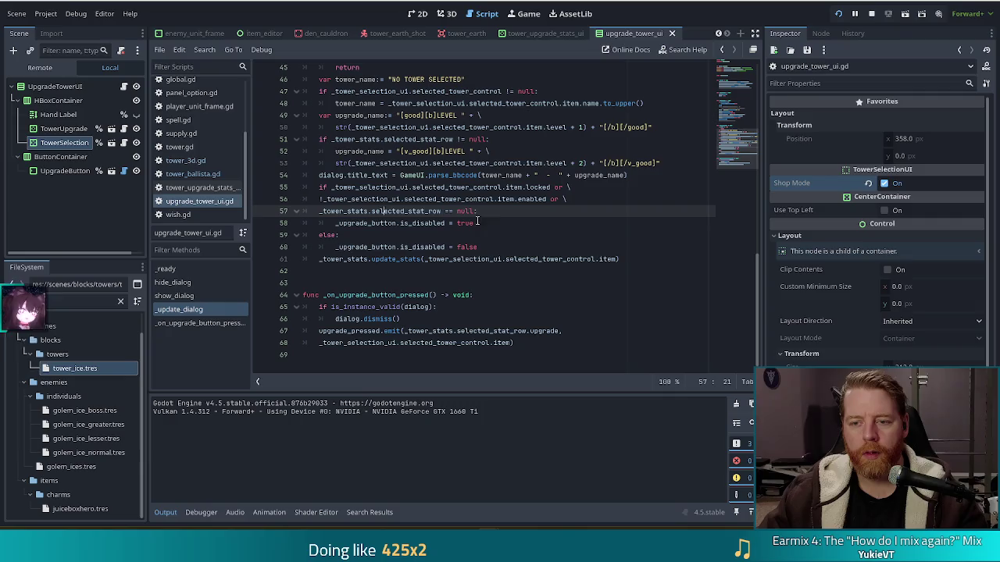
{"action": "left_click", "coordinate": [473, 222]}
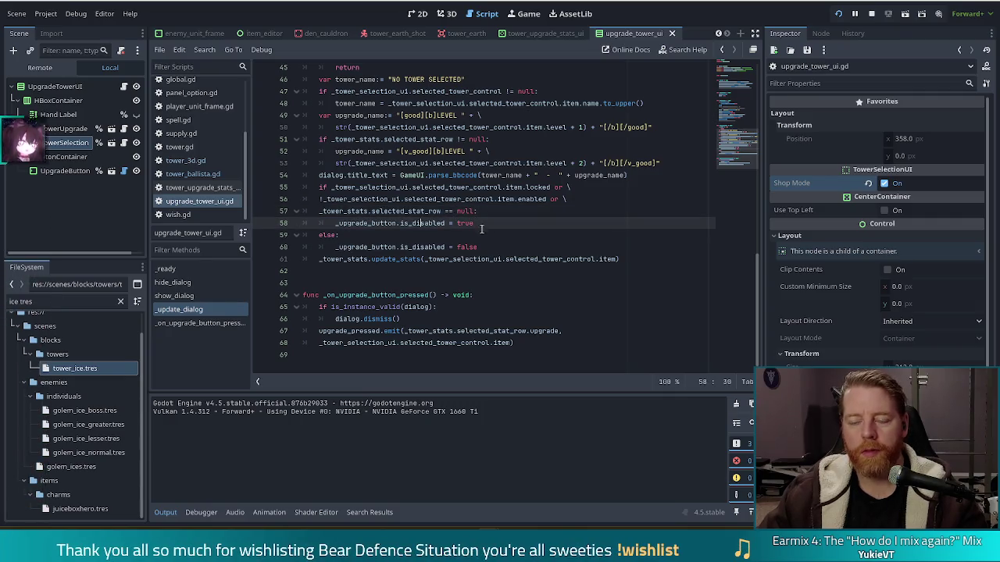
{"action": "scroll", "coordinate": [459, 264], "scroll_direction": "up", "scroll_amount": 2}
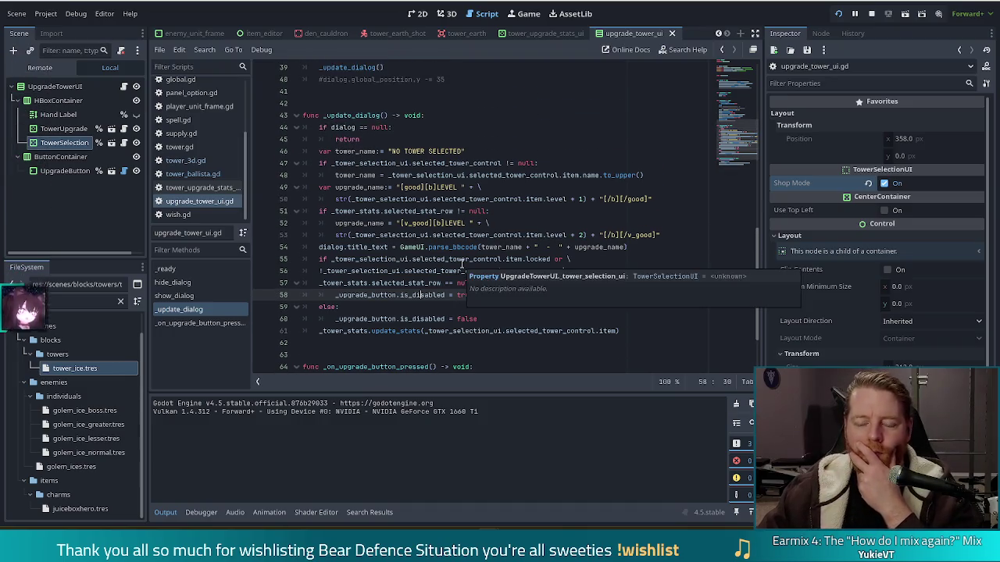
{"action": "scroll", "coordinate": [418, 294], "scroll_direction": "down", "scroll_amount": 2}
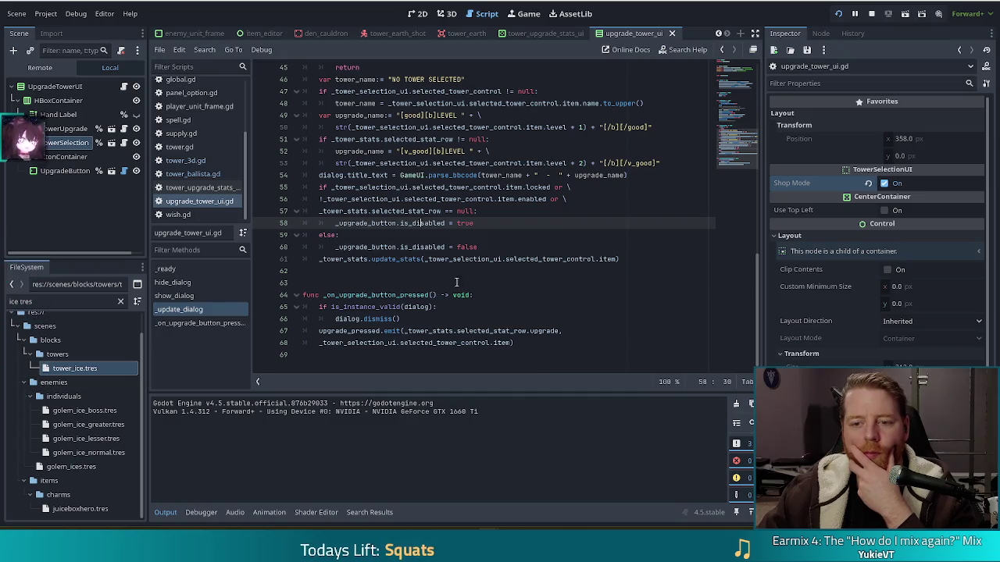
{"action": "left_click", "coordinate": [402, 247]}
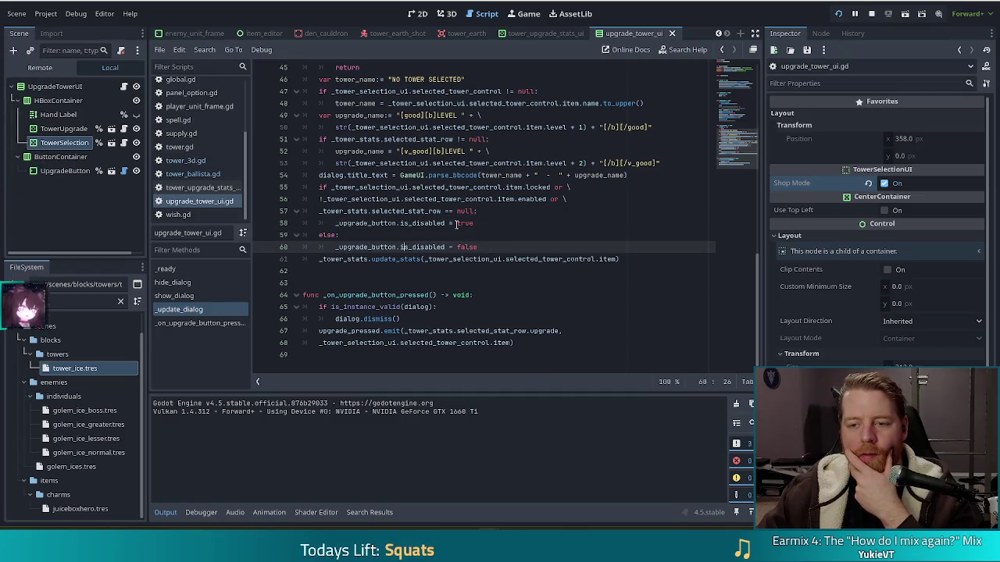
{"action": "left_click", "coordinate": [469, 223]}
{"action": "left_click", "coordinate": [391, 211]}
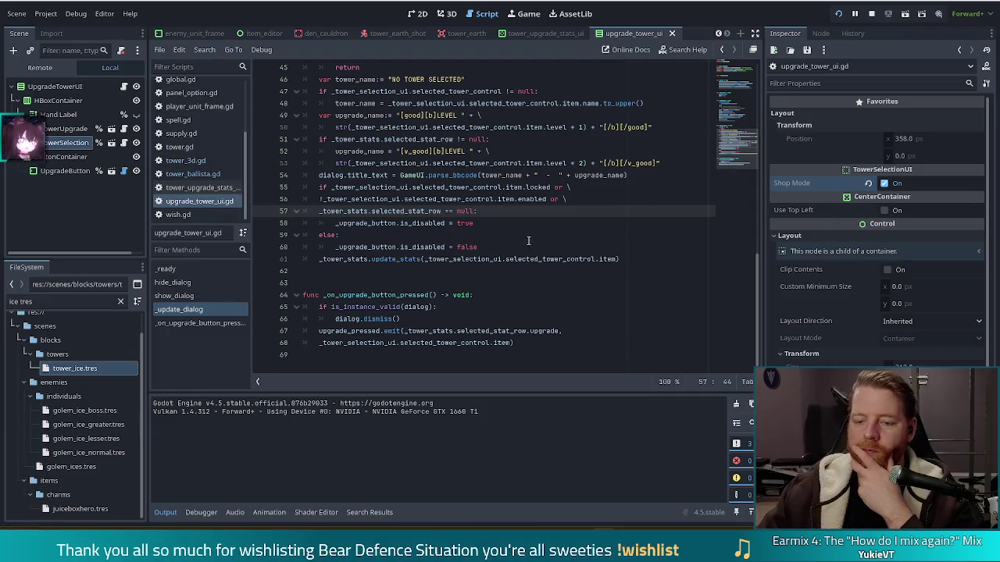
{"action": "left_click", "coordinate": [483, 224]}
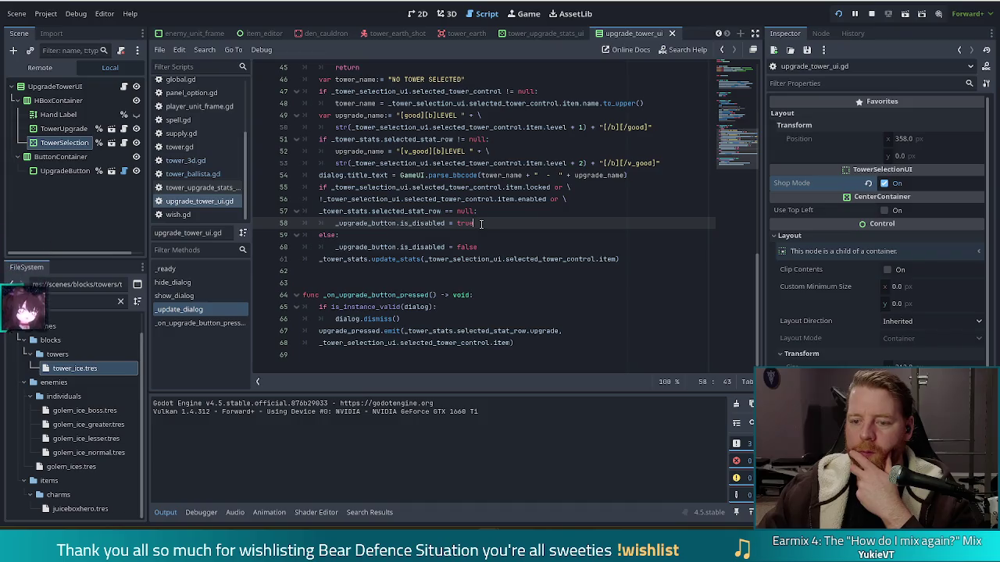
{"action": "scroll", "coordinate": [488, 214], "scroll_direction": "up", "scroll_amount": 8}
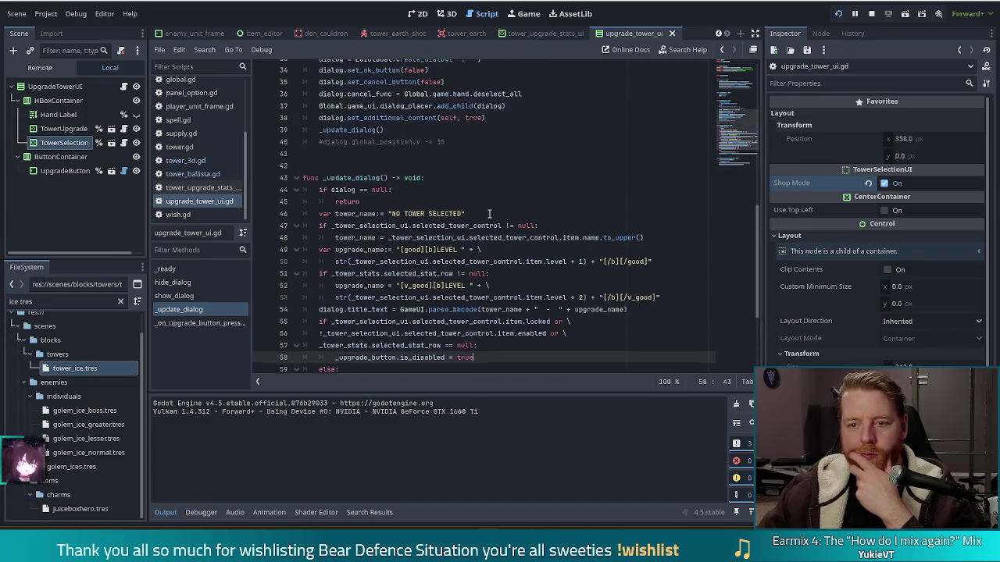
{"action": "scroll", "coordinate": [489, 213], "scroll_direction": "up", "scroll_amount": 5}
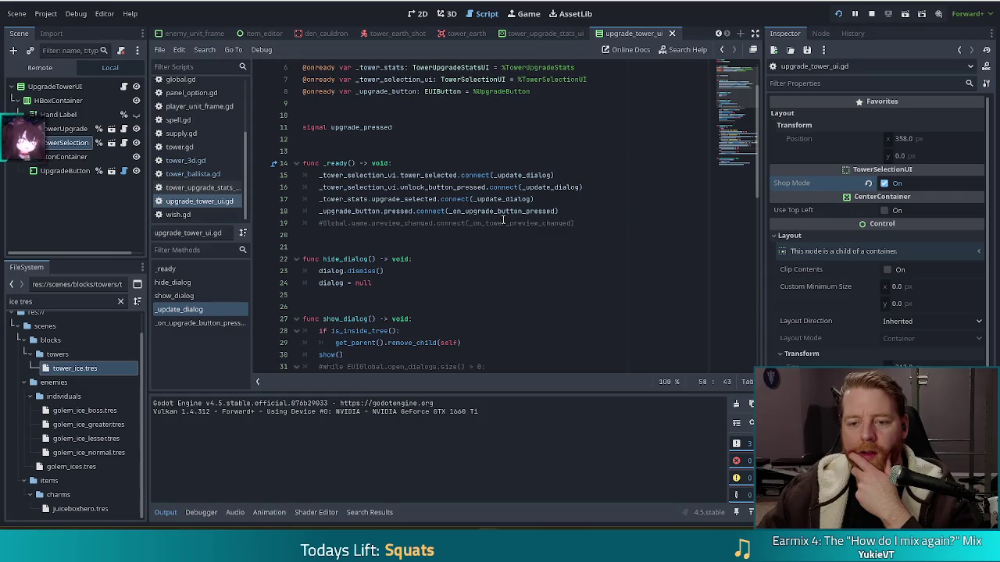
{"action": "scroll", "coordinate": [504, 221], "scroll_direction": "down", "scroll_amount": 10}
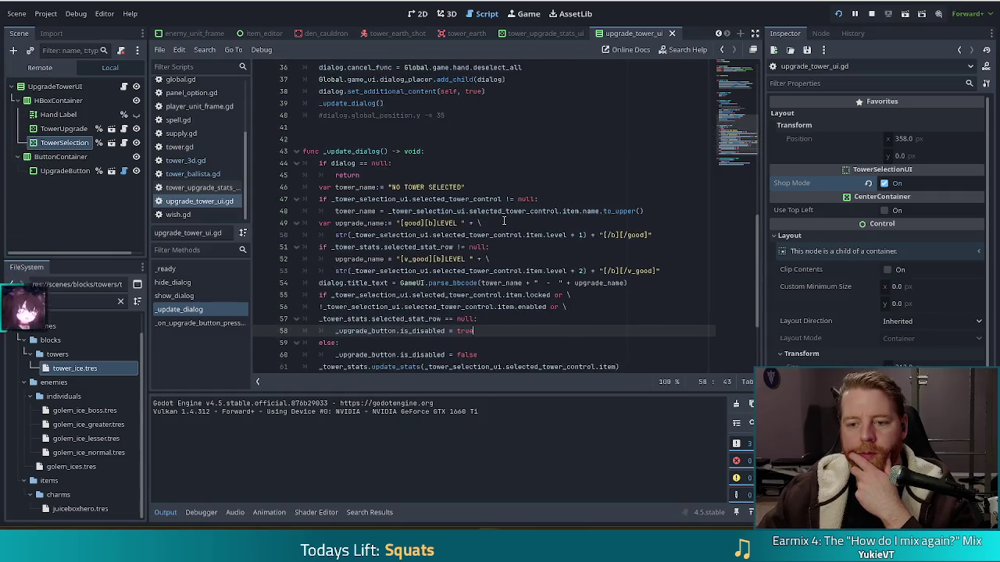
{"action": "scroll", "coordinate": [504, 221], "scroll_direction": "down", "scroll_amount": 2}
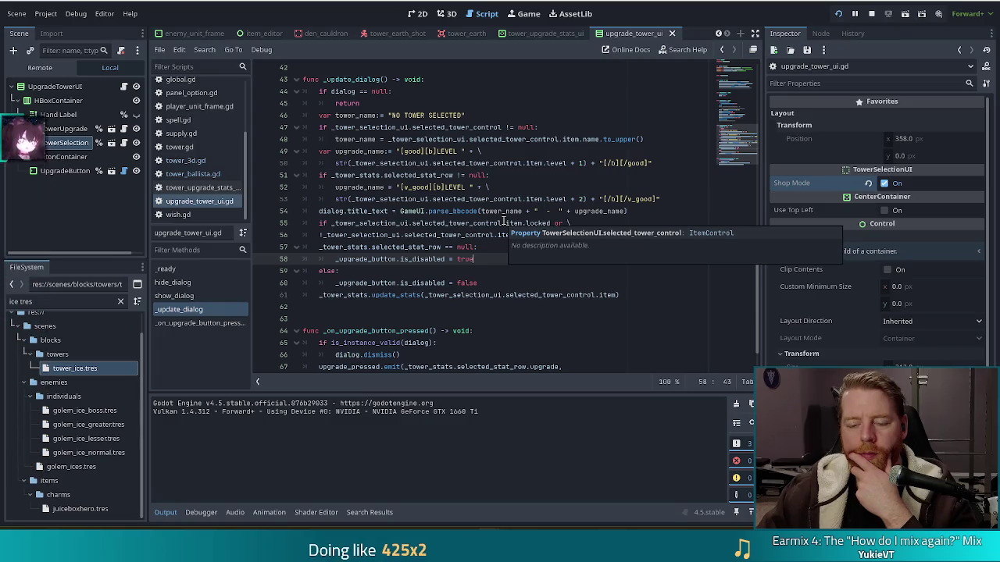
{"action": "scroll", "coordinate": [504, 222], "scroll_direction": "down", "scroll_amount": 1}
{"action": "left_click_drag", "start_coordinate": [385, 211], "coordinate": [476, 248]}
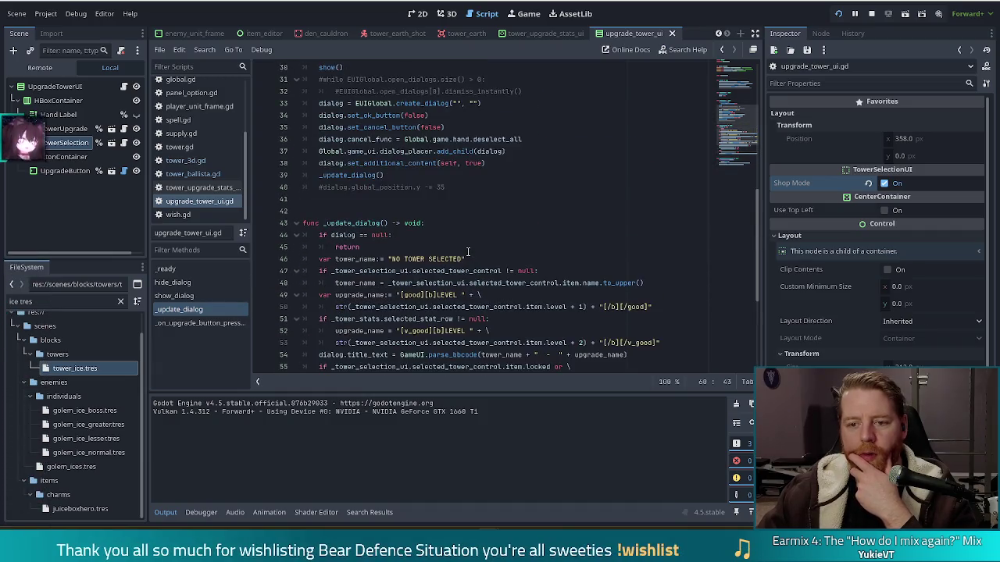
{"action": "scroll", "coordinate": [468, 250], "scroll_direction": "down", "scroll_amount": 4}
{"action": "left_click", "coordinate": [414, 259]}
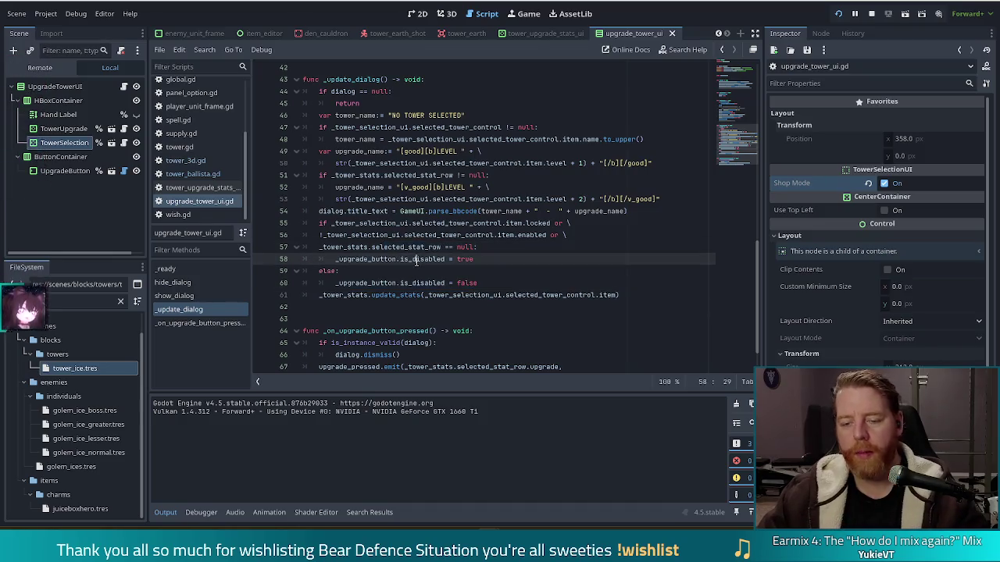
{"action": "left_click", "coordinate": [441, 164]}
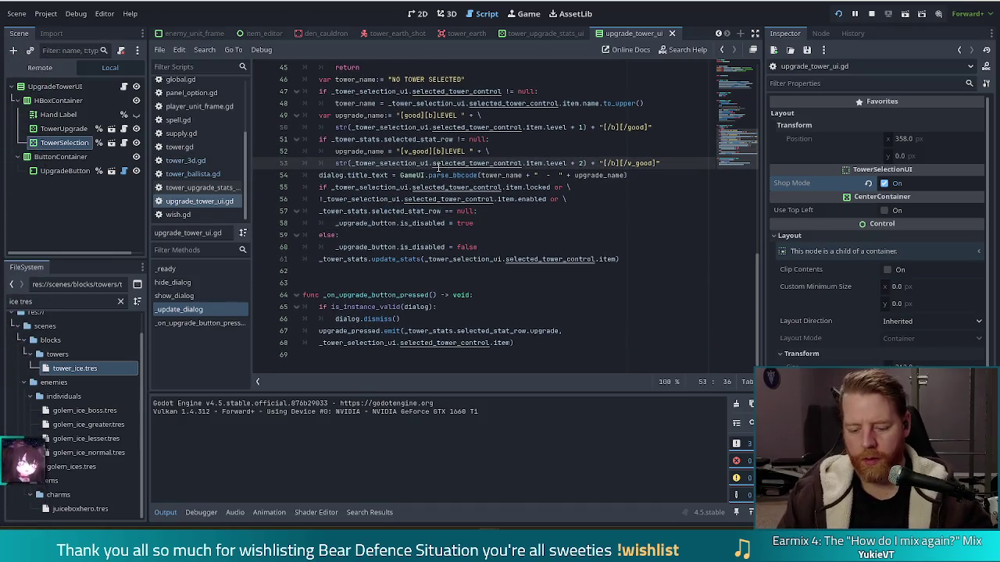
Search the whole project for 'upgrade_button.is_dis', finding six matches in two files.
{"action": "key", "text": "ctrl+f"}
{"action": "type", "text": "upgrade"}
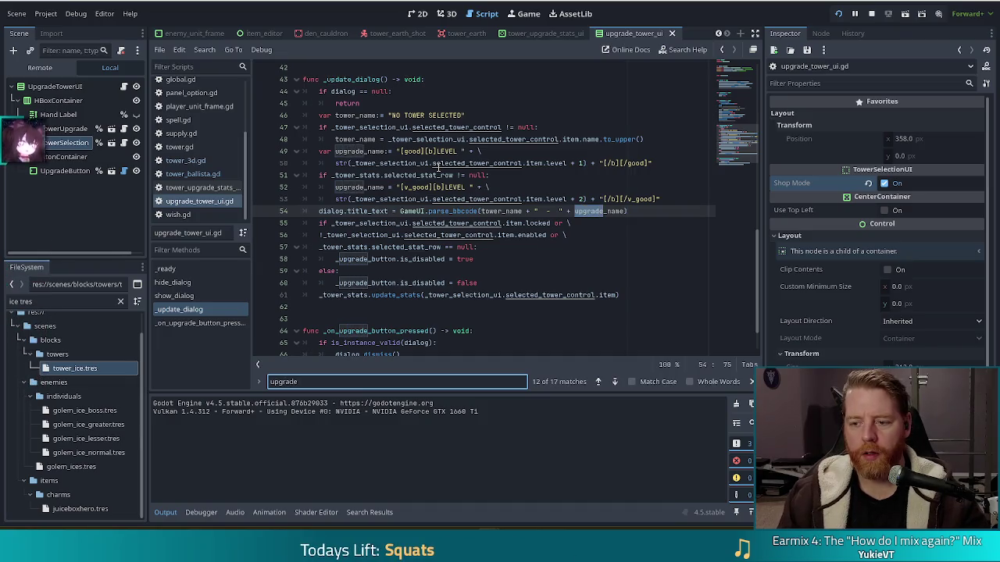
{"action": "type", "text": "_button"}
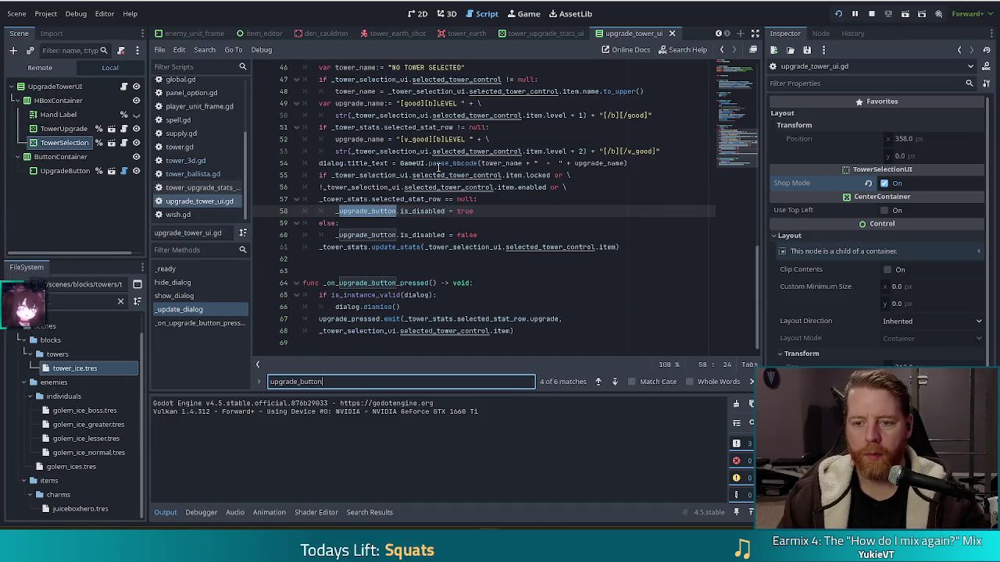
{"action": "type", "text": ".is"}
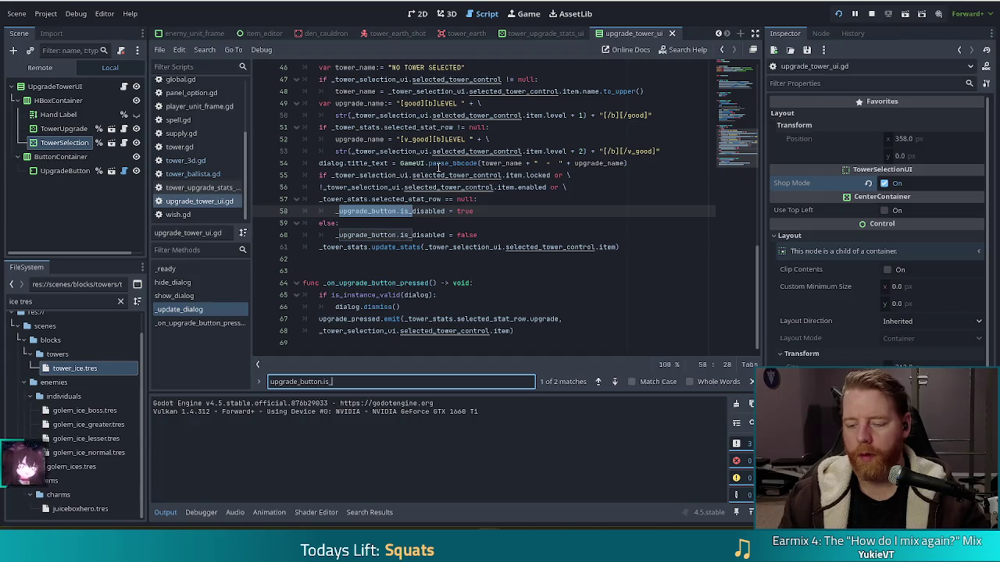
{"action": "type", "text": "_dis"}
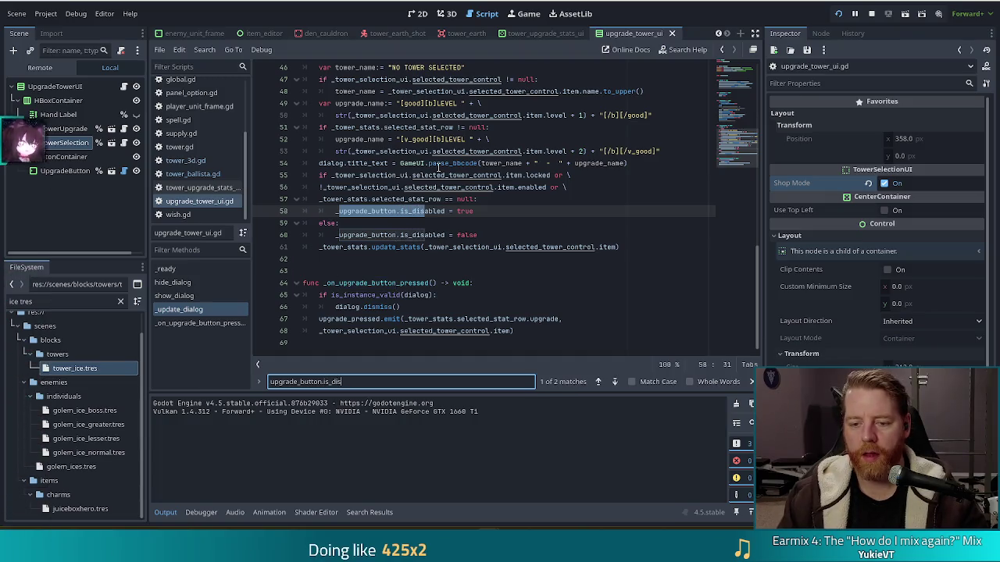
{"action": "key", "text": "Escape"}
{"action": "key", "text": "ctrl+shift+f"}
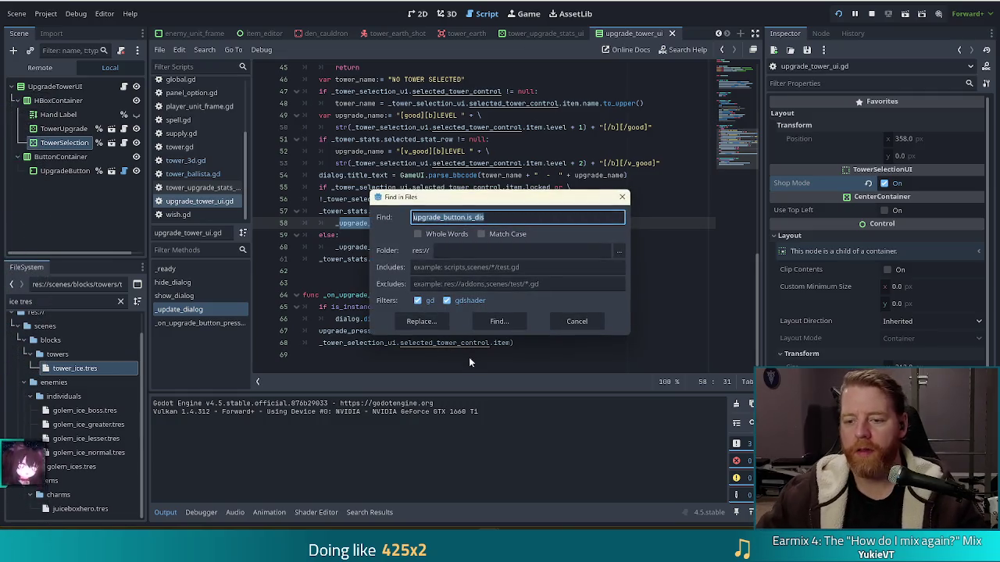
{"action": "left_click", "coordinate": [499, 321]}
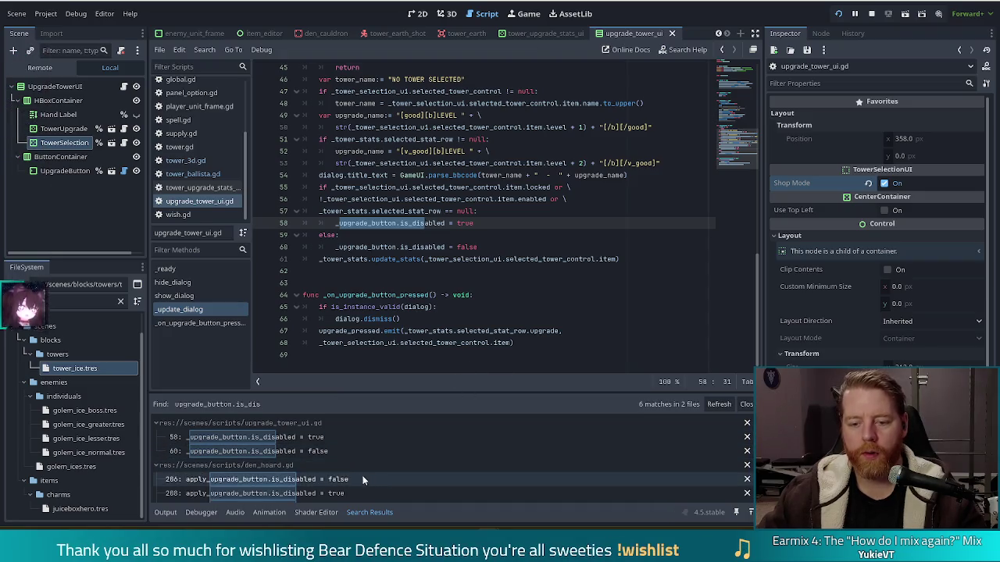
Review the tower-enabled, null-check, disable and enable lines 56–60 of upgrade_tower_ui.gd.
{"action": "scroll", "coordinate": [361, 478], "scroll_direction": "down", "scroll_amount": 1}
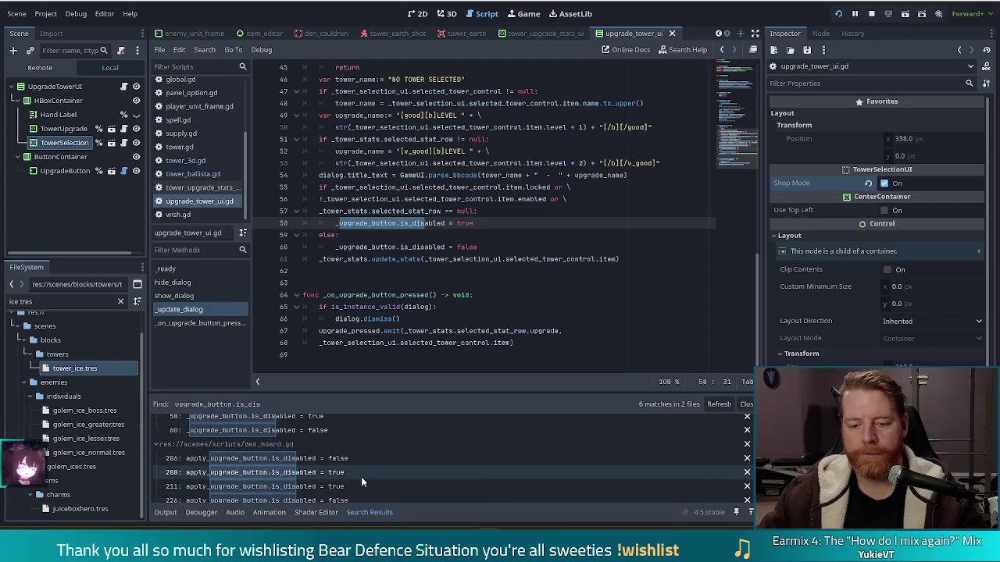
{"action": "scroll", "coordinate": [361, 480], "scroll_direction": "up", "scroll_amount": 2}
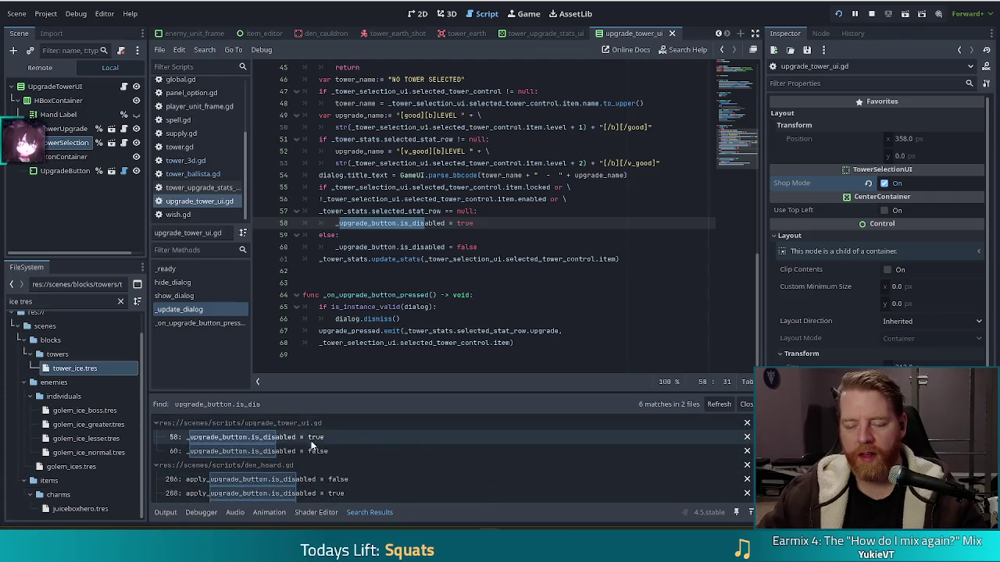
{"action": "left_click", "coordinate": [450, 211]}
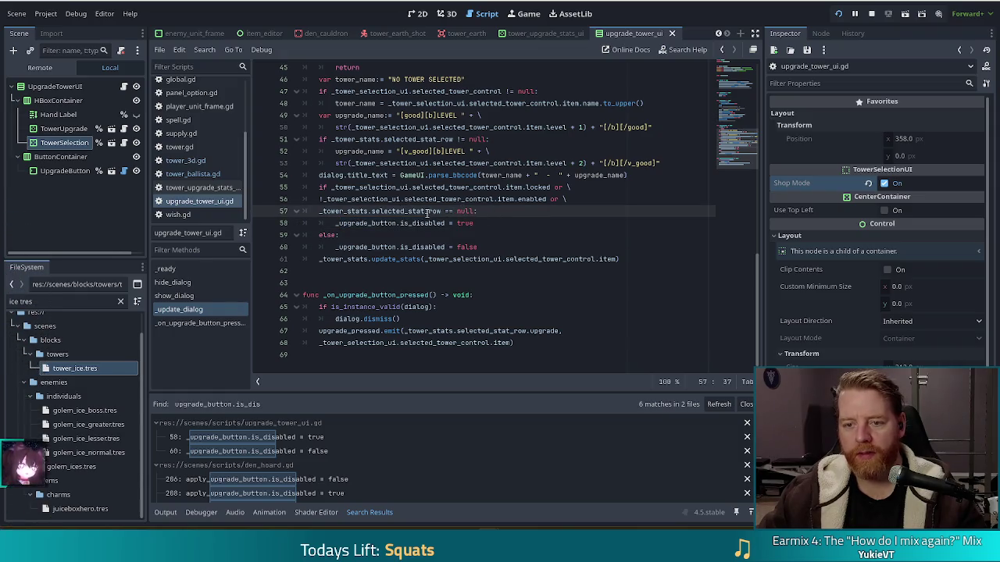
{"action": "left_click", "coordinate": [442, 200]}
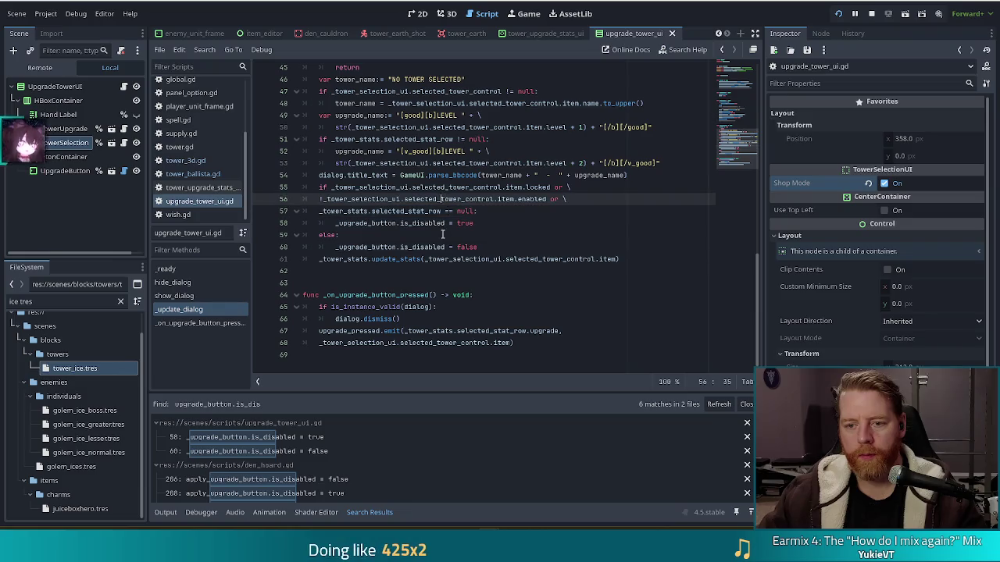
{"action": "left_click", "coordinate": [417, 224]}
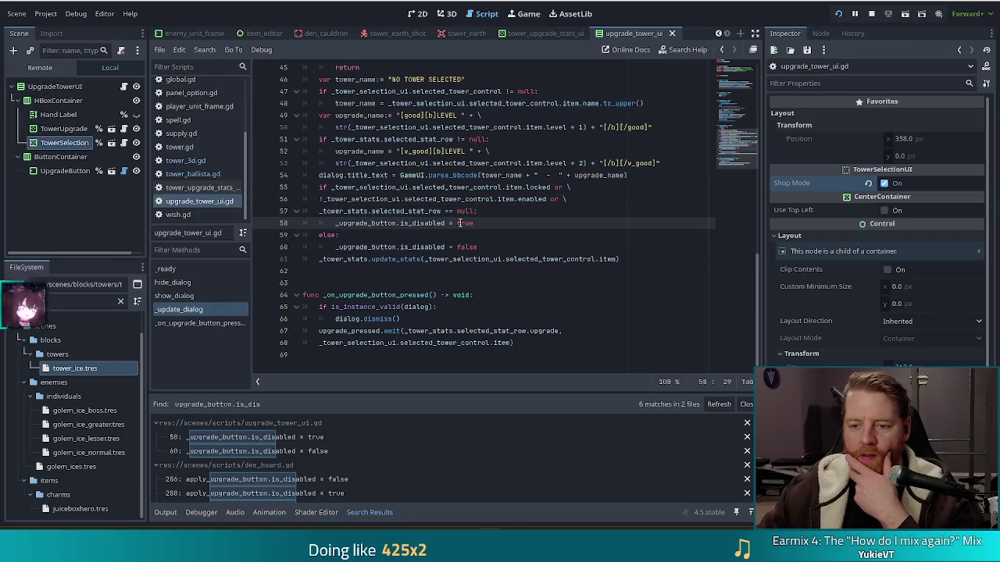
{"action": "left_click", "coordinate": [415, 247]}
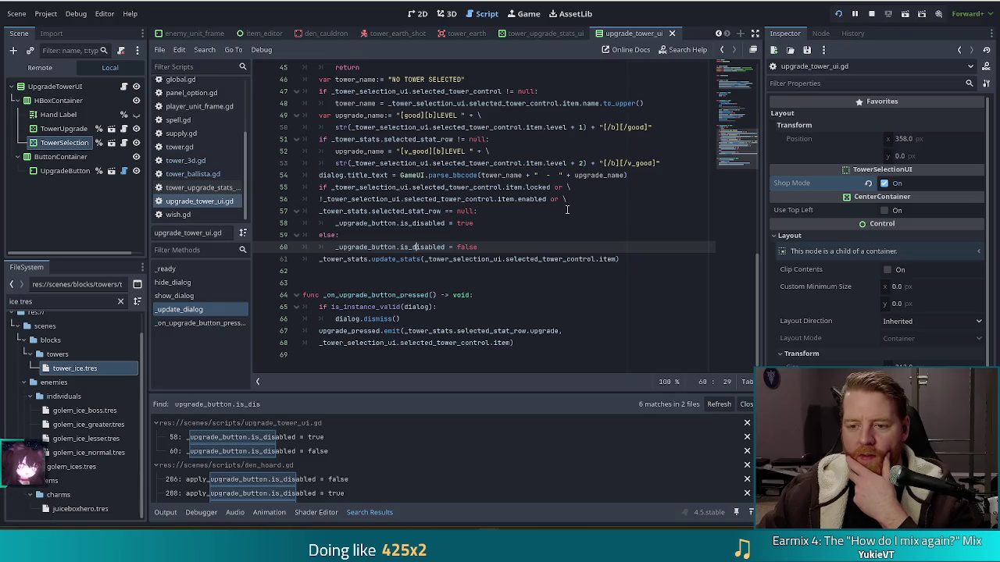
{"action": "left_click", "coordinate": [664, 529]}
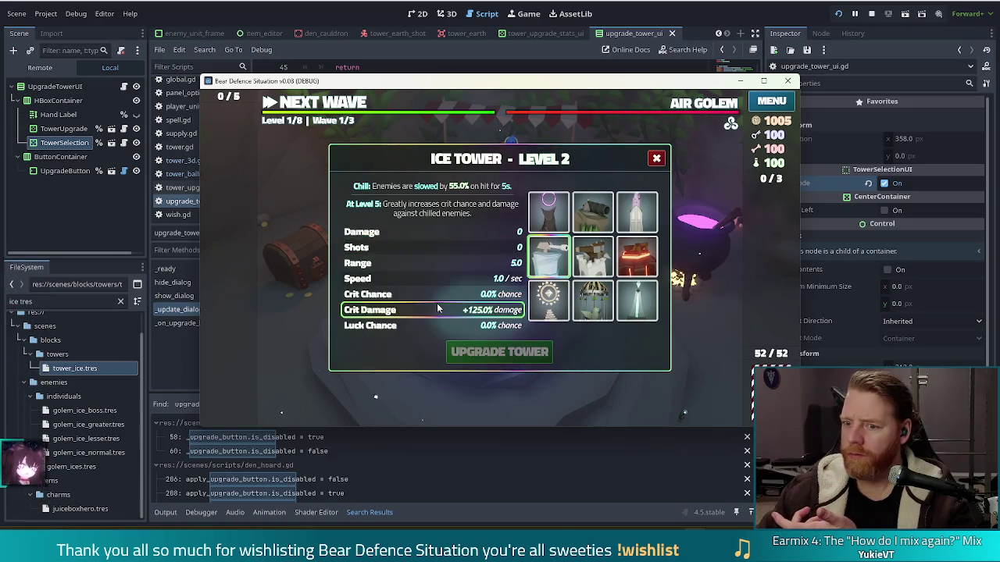
Set a breakpoint on line 60 of upgrade_tower_ui.gd.
{"action": "key", "text": "alt+Tab"}
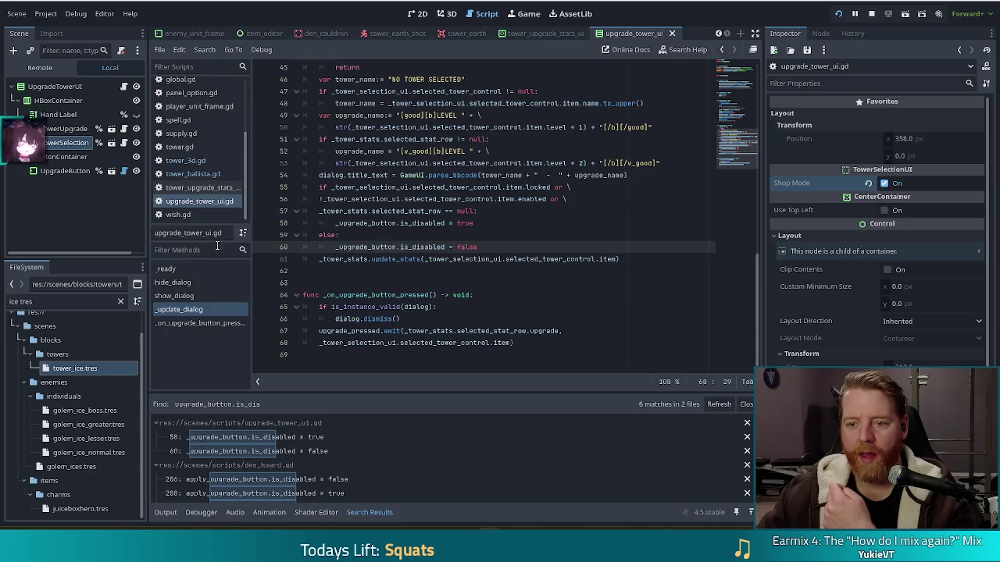
{"action": "left_click", "coordinate": [263, 248]}
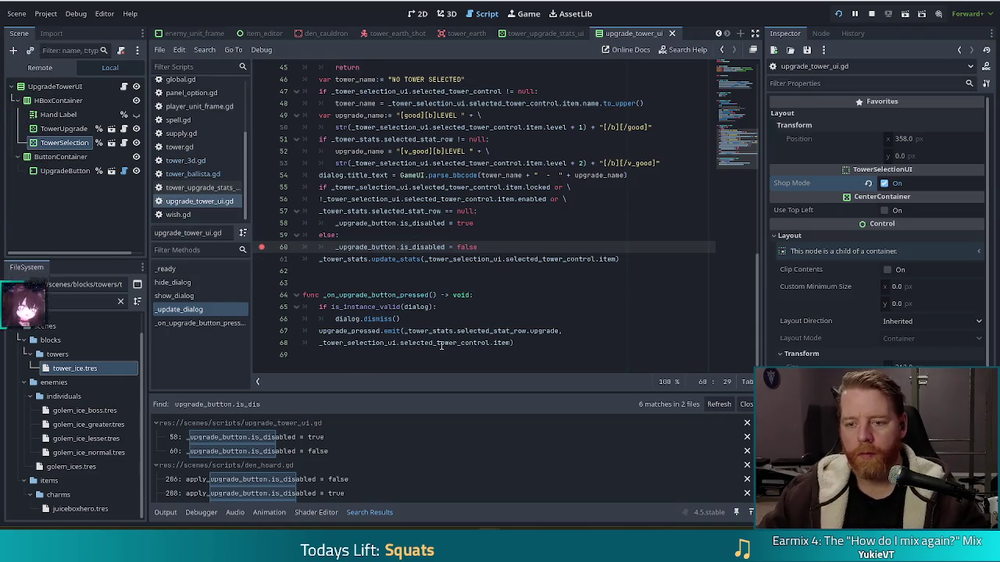
{"action": "key", "text": "alt+Tab"}
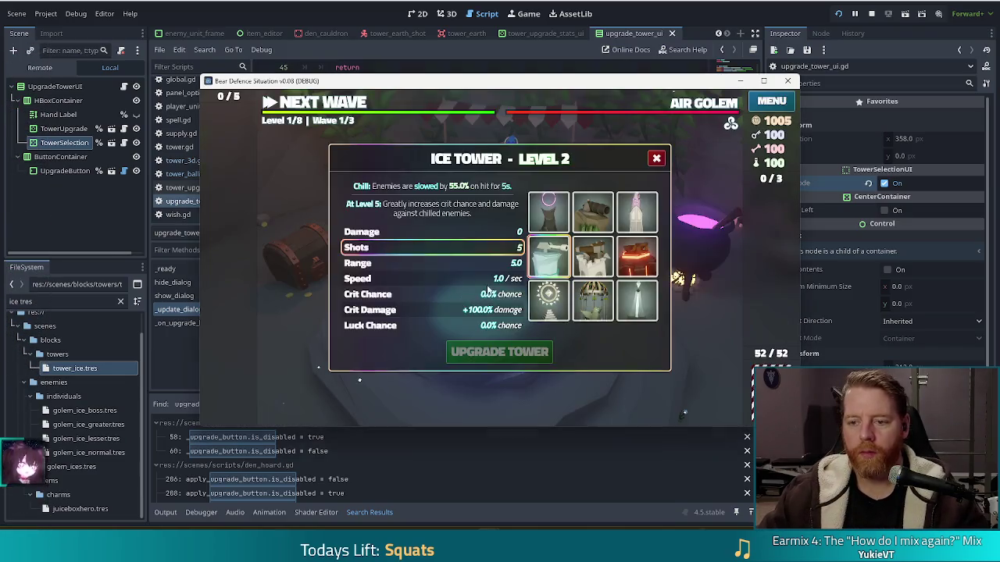
Switch the game's upgrade dialog between Shadow and Ice Towers, then choose a stat row to hit the breakpoint.
{"action": "left_click", "coordinate": [551, 297]}
{"action": "left_click", "coordinate": [548, 211]}
{"action": "scroll", "coordinate": [400, 275], "scroll_direction": "down", "scroll_amount": 1}
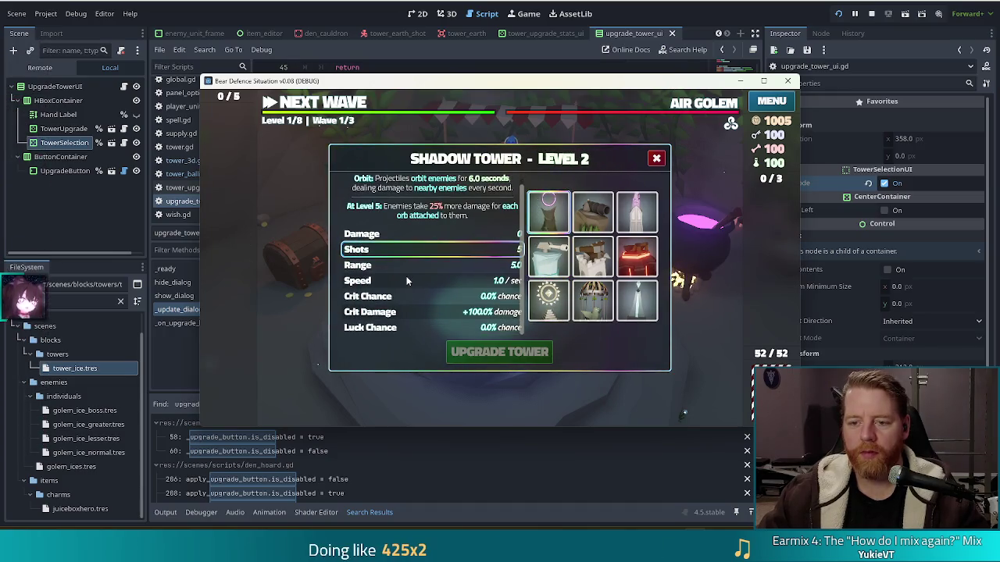
{"action": "scroll", "coordinate": [456, 219], "scroll_direction": "up", "scroll_amount": 1}
{"action": "left_click", "coordinate": [549, 255]}
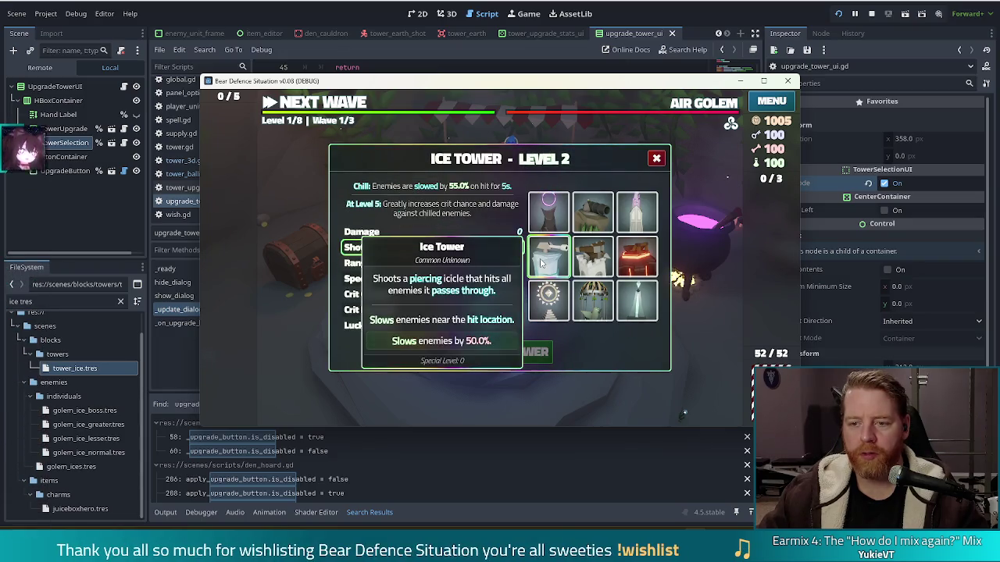
{"action": "left_click", "coordinate": [557, 211]}
{"action": "scroll", "coordinate": [456, 288], "scroll_direction": "down", "scroll_amount": 1}
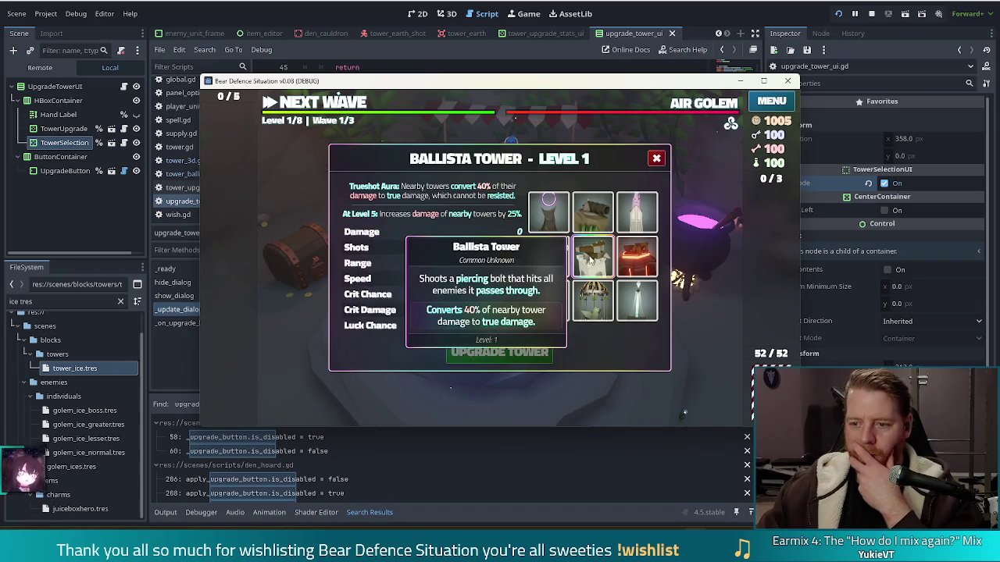
{"action": "left_click", "coordinate": [483, 241]}
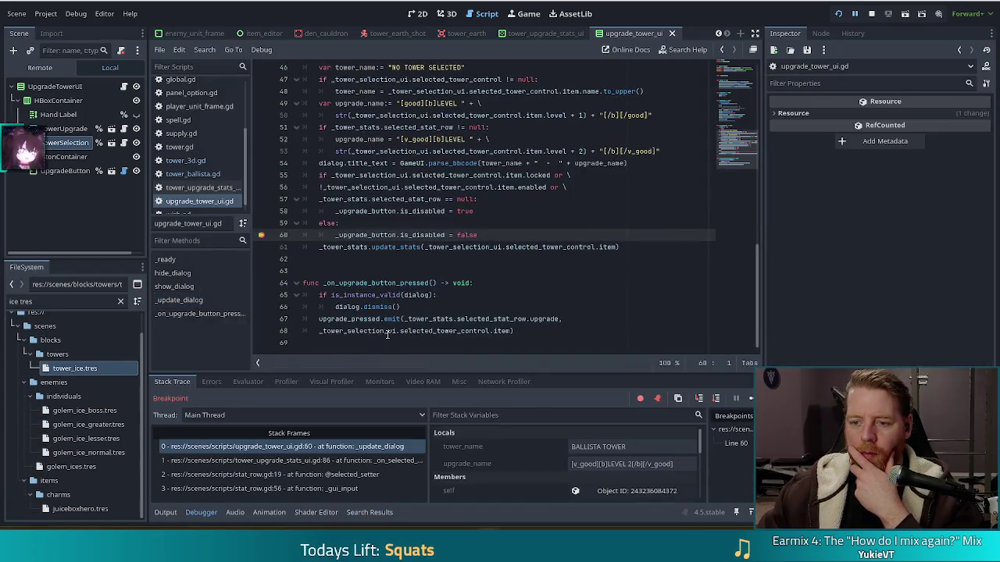
Add a breakpoint on line 58, resume, then select the Damage row and the Ice Tower in the game.
{"action": "mouse_move", "coordinate": [387, 335]}
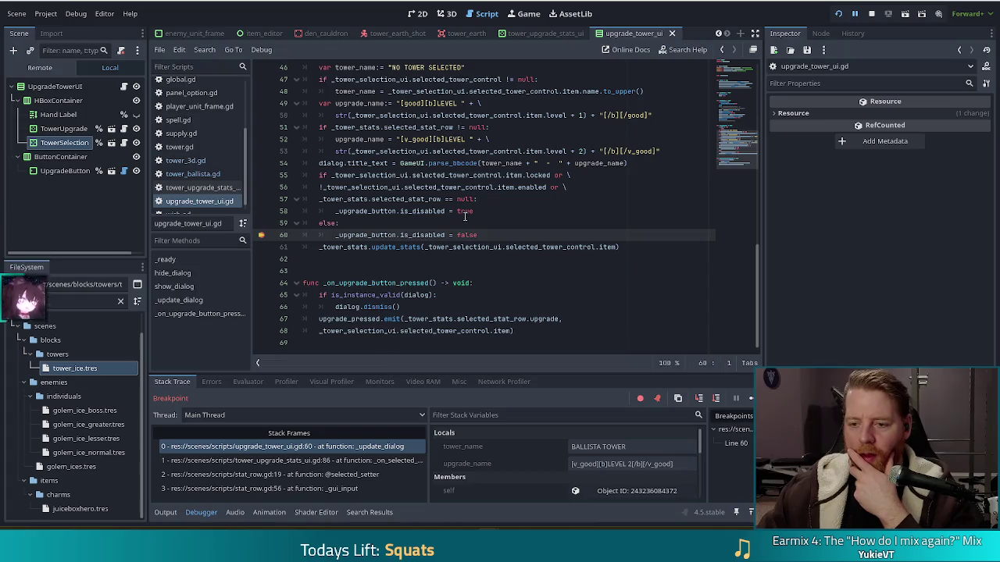
{"action": "scroll", "coordinate": [414, 264], "scroll_direction": "up", "scroll_amount": 3}
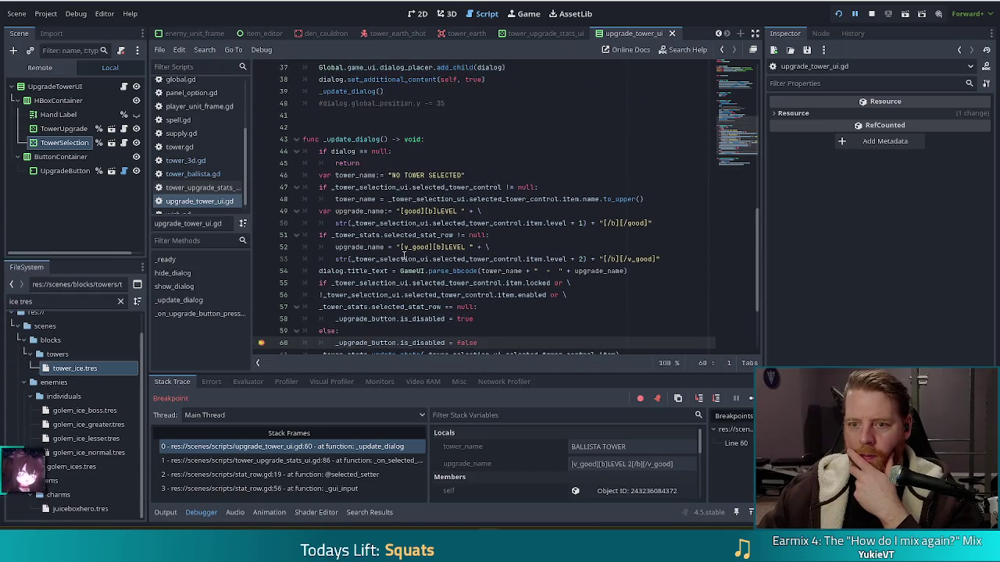
{"action": "scroll", "coordinate": [434, 272], "scroll_direction": "down", "scroll_amount": 3}
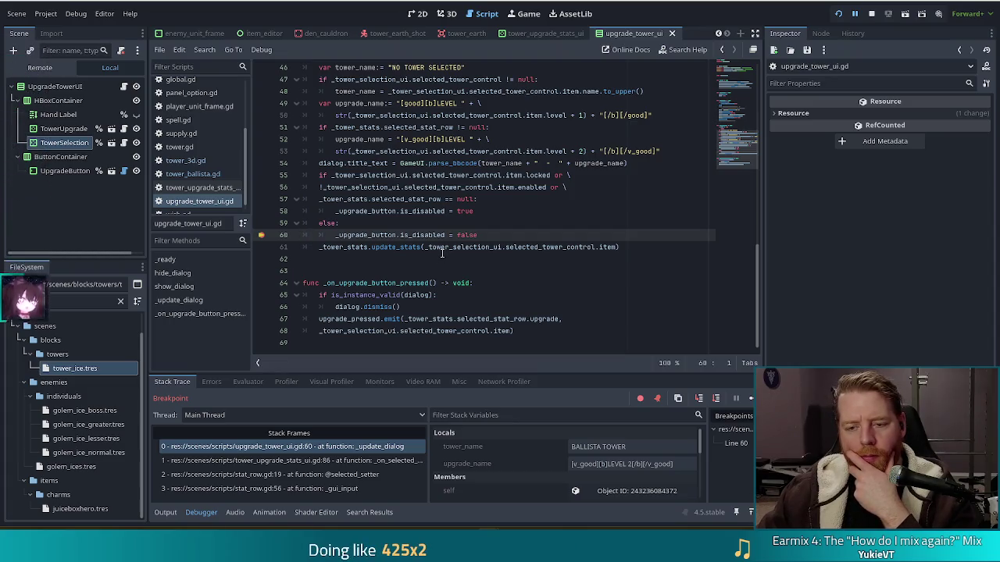
{"action": "left_click", "coordinate": [264, 212]}
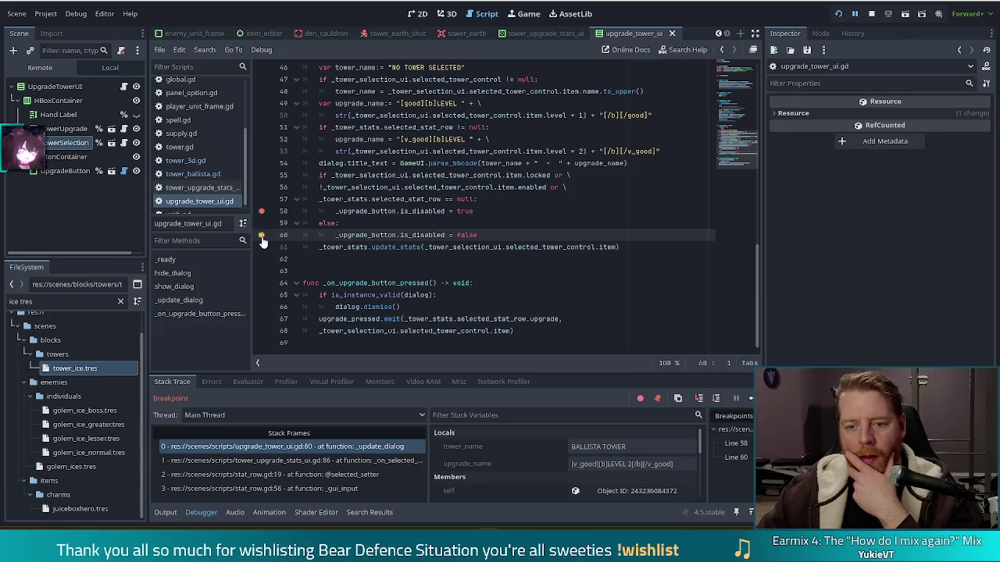
{"action": "left_click", "coordinate": [734, 399]}
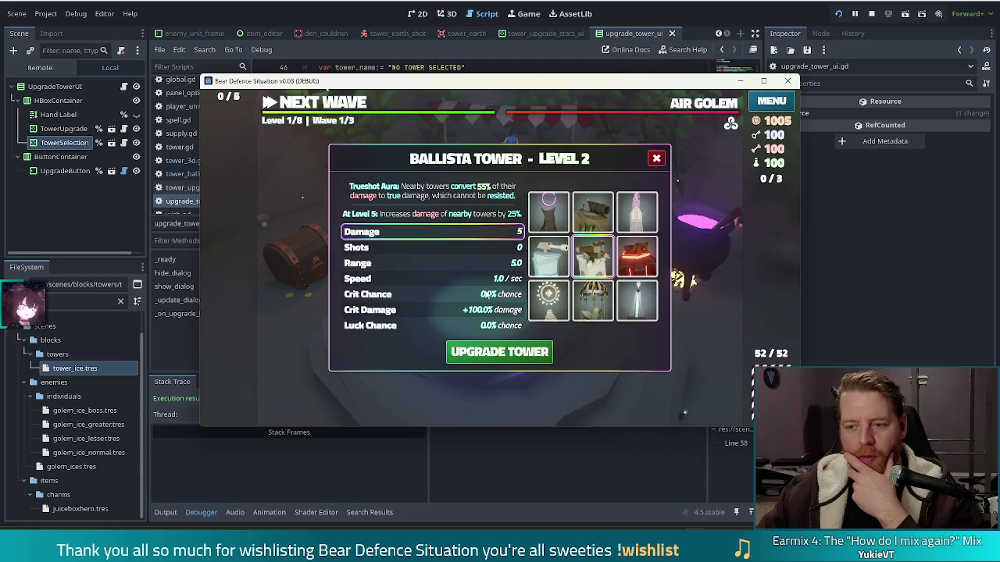
{"action": "left_click", "coordinate": [489, 235]}
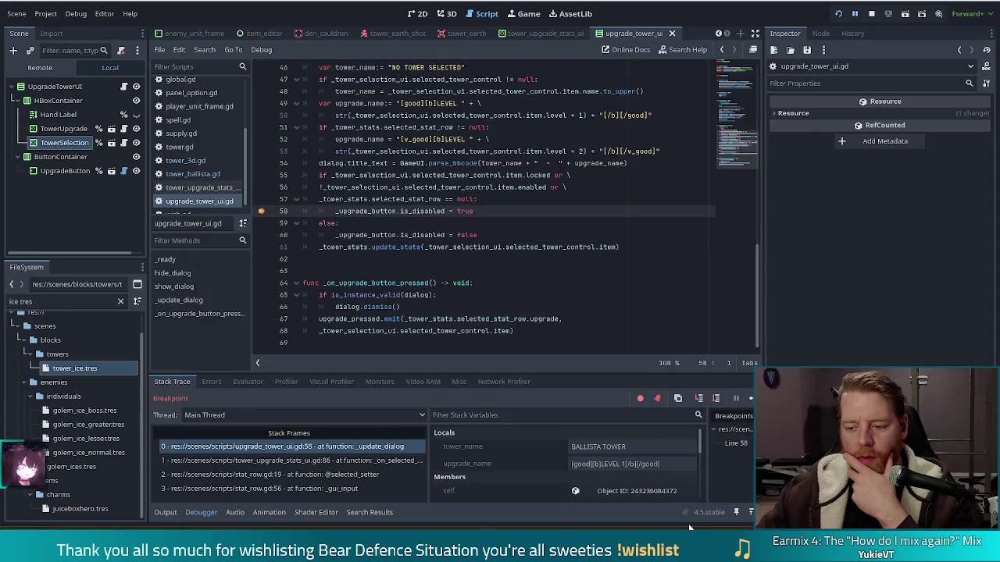
{"action": "left_click", "coordinate": [734, 398]}
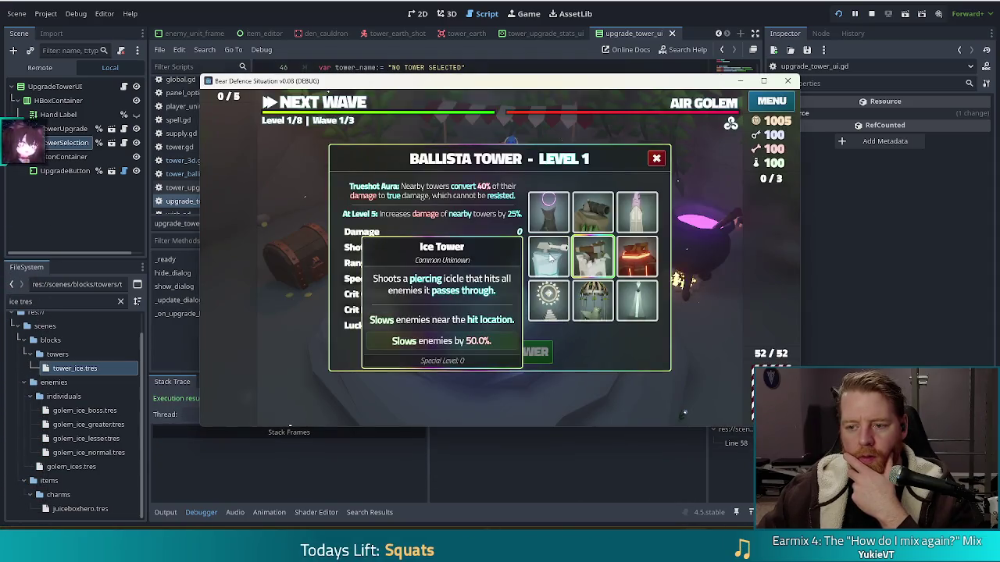
{"action": "left_click", "coordinate": [550, 257]}
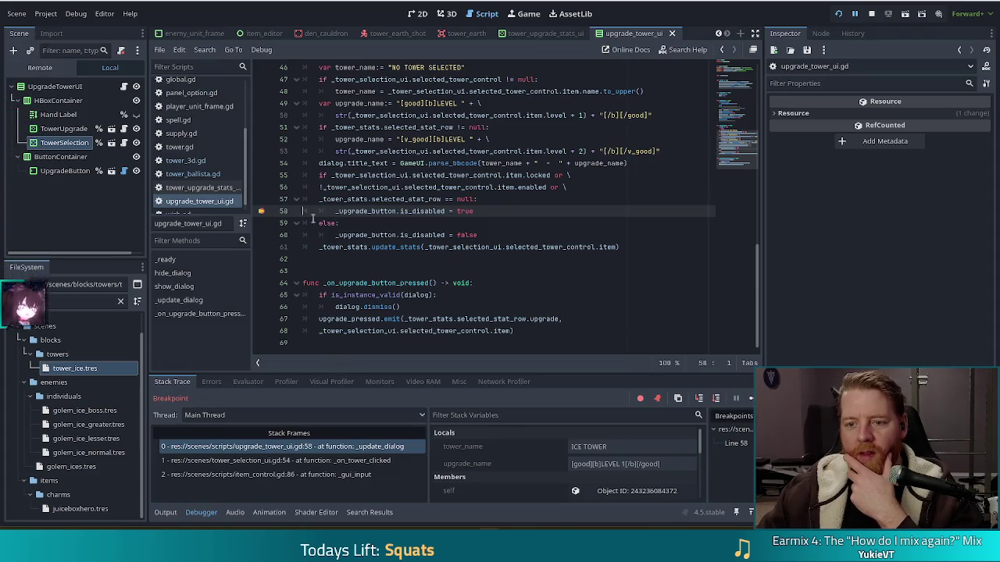
Inspect _tower_stats in the debugger, finding Selected Stat Row <null>, against the line 56–57 conditions.
{"action": "mouse_move", "coordinate": [428, 199]}
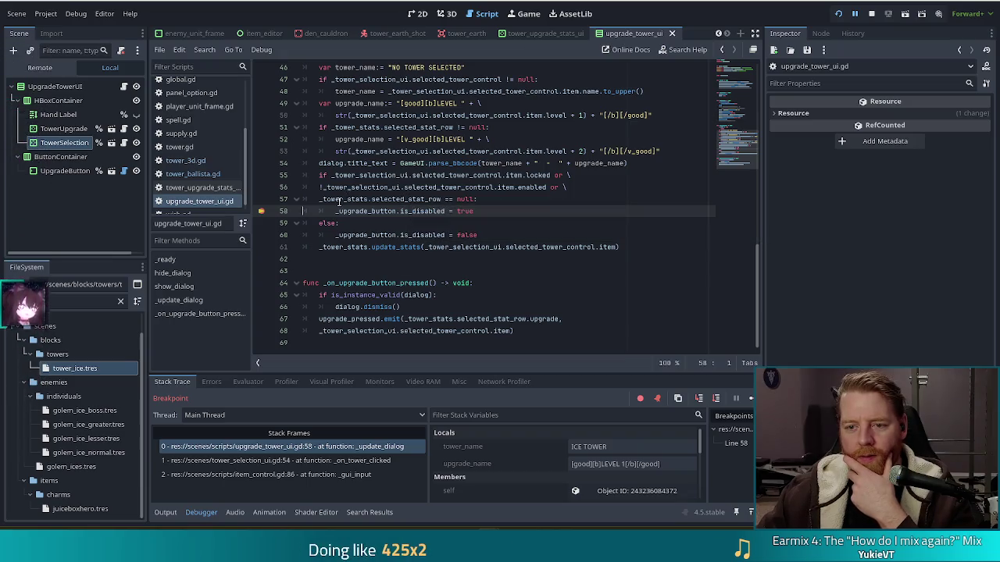
{"action": "mouse_move", "coordinate": [339, 201]}
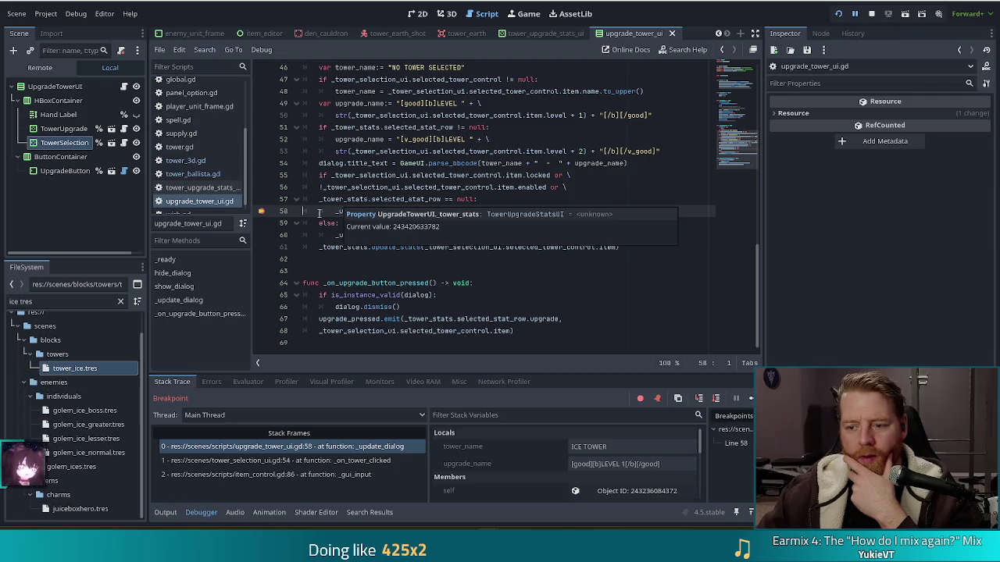
{"action": "scroll", "coordinate": [535, 465], "scroll_direction": "down", "scroll_amount": 2}
{"action": "left_click", "coordinate": [601, 464]}
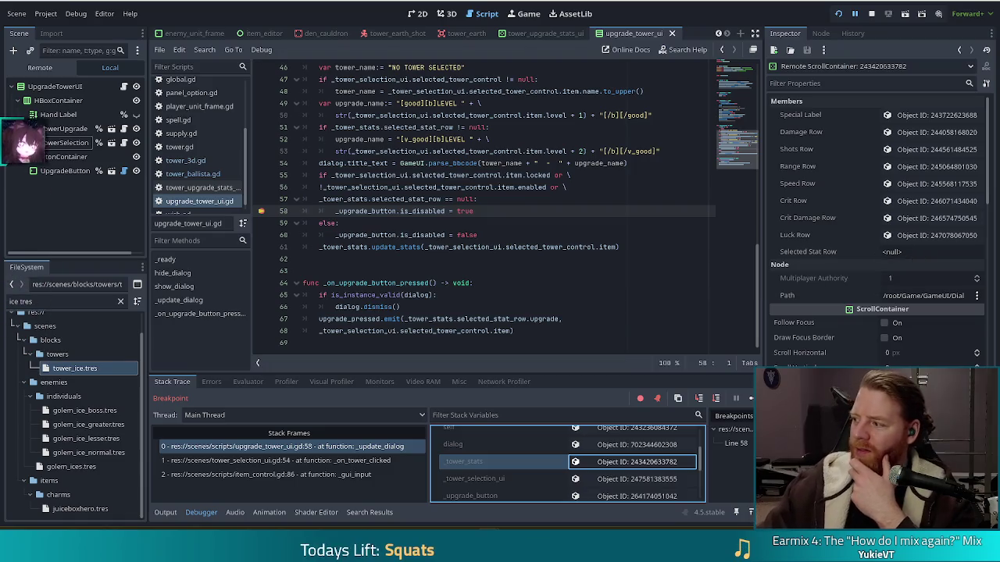
{"action": "left_click", "coordinate": [385, 187]}
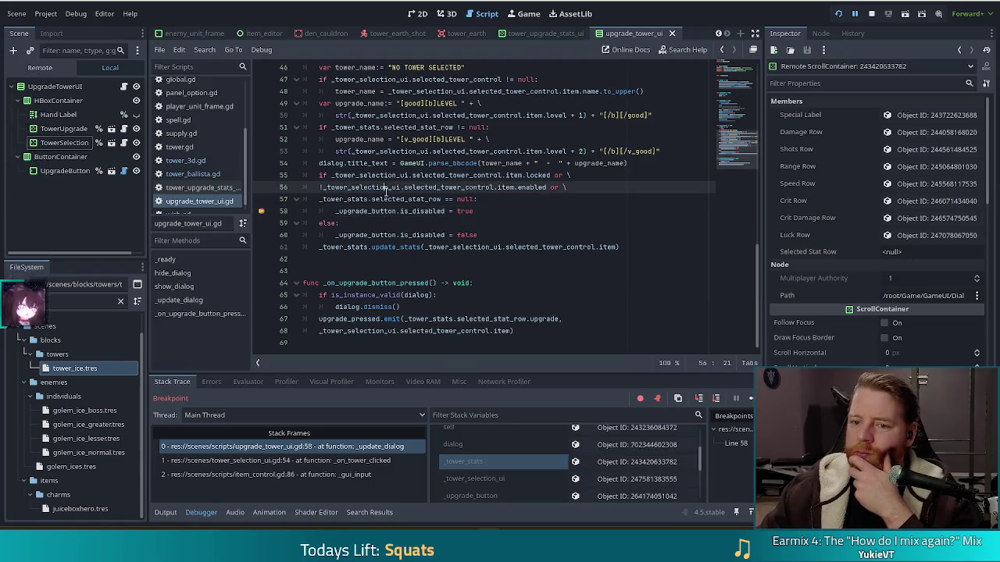
{"action": "left_click", "coordinate": [505, 201]}
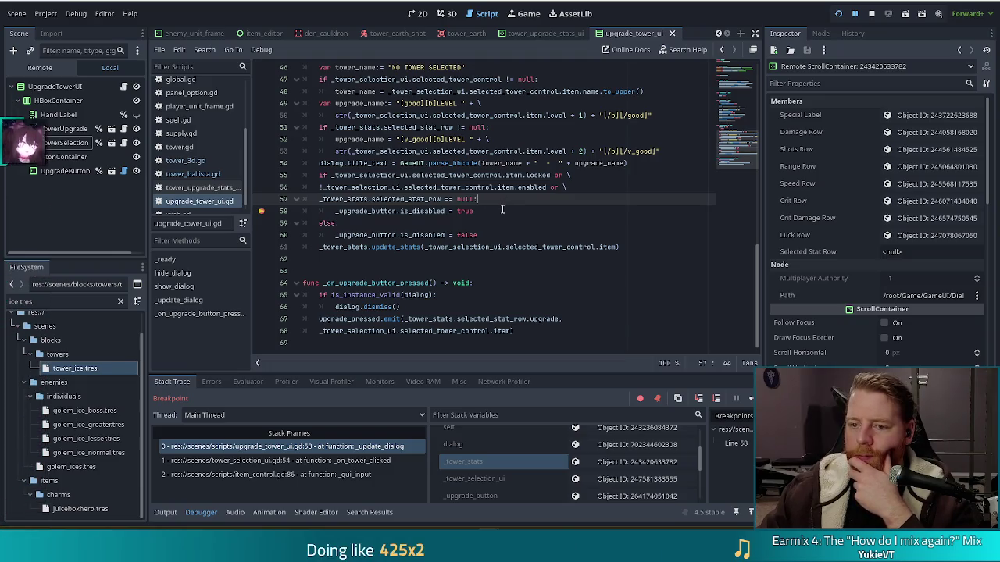
{"action": "scroll", "coordinate": [504, 205], "scroll_direction": "up", "scroll_amount": 2}
{"action": "scroll", "coordinate": [502, 209], "scroll_direction": "down", "scroll_amount": 2}
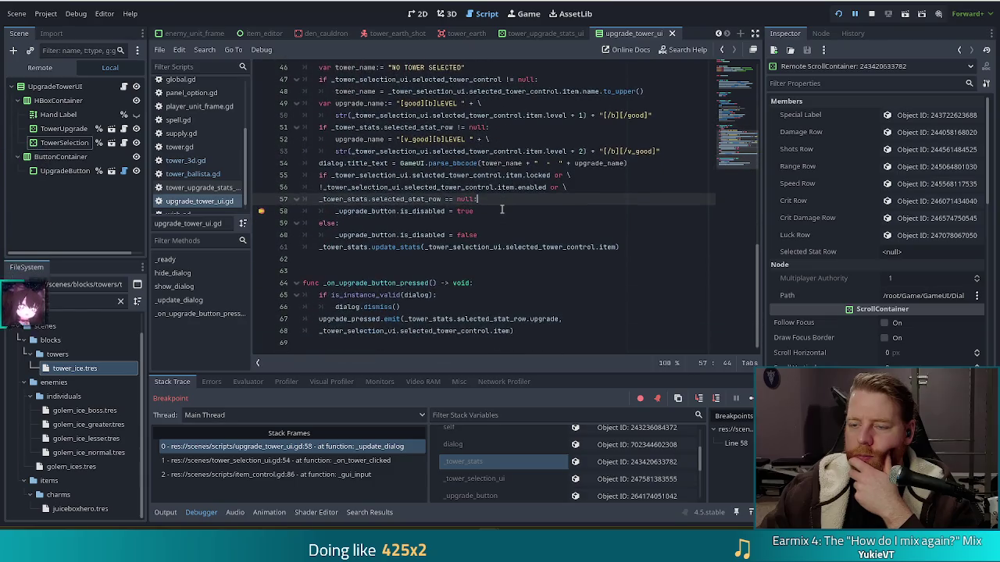
{"action": "scroll", "coordinate": [502, 209], "scroll_direction": "up", "scroll_amount": 2}
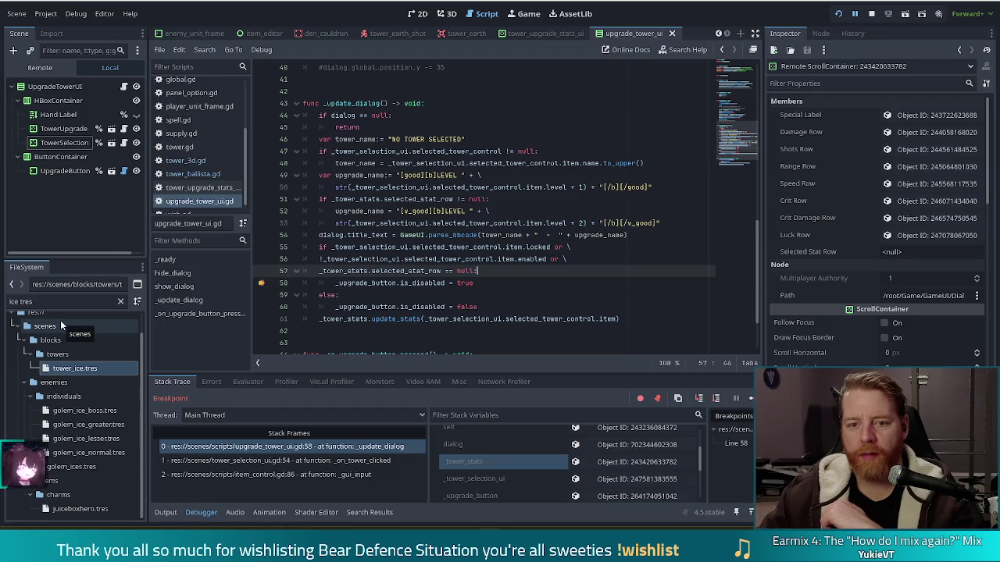
Open tower_upgrade_stats_ui.gd and search it for 'selected_stat', finding 6 matches.
{"action": "left_click", "coordinate": [217, 187]}
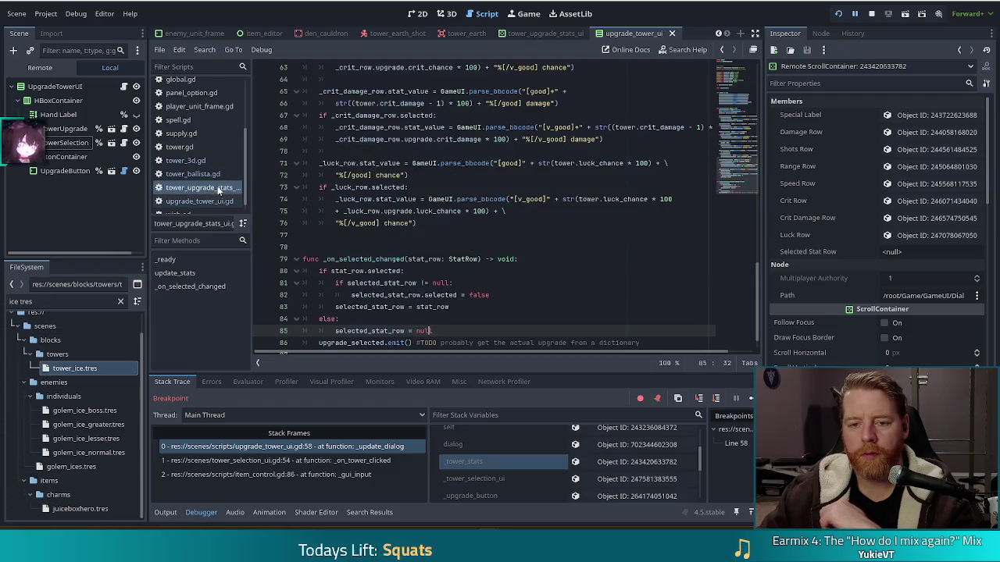
{"action": "left_click_drag", "start_coordinate": [734, 155], "coordinate": [726, 78]}
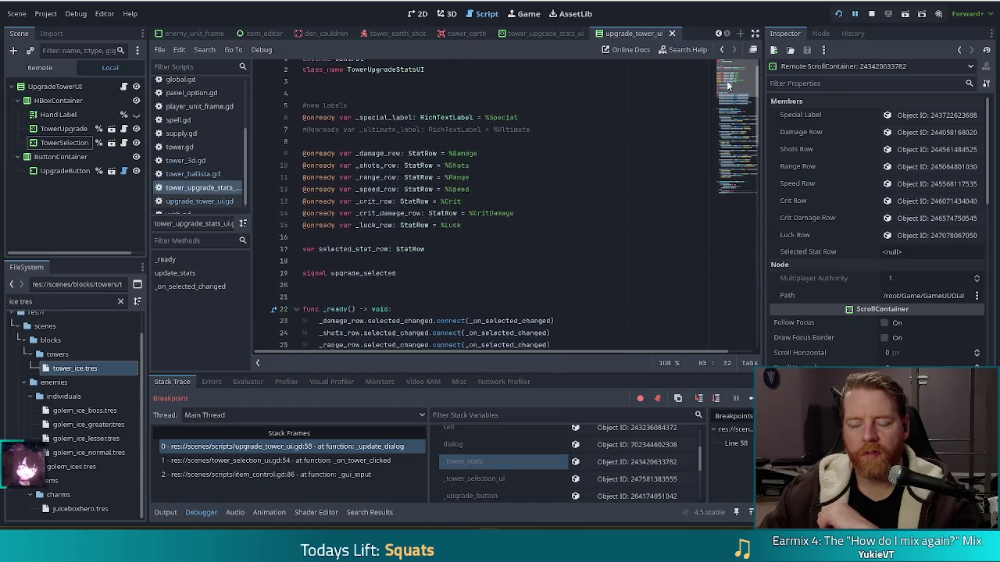
{"action": "scroll", "coordinate": [468, 203], "scroll_direction": "down", "scroll_amount": 4}
{"action": "left_click", "coordinate": [339, 253]}
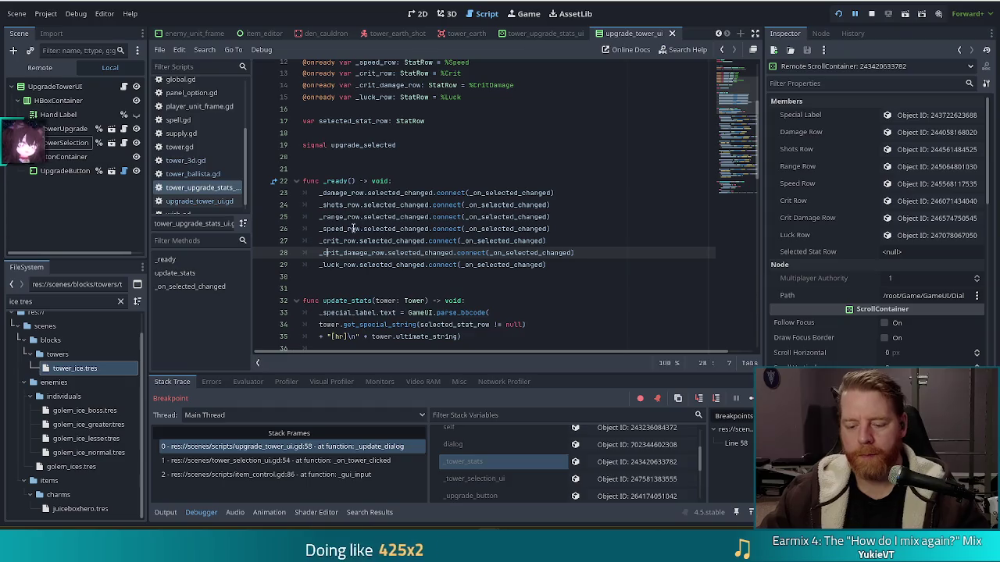
{"action": "key", "text": "ctrl+f"}
{"action": "type", "text": "selected_stat"}
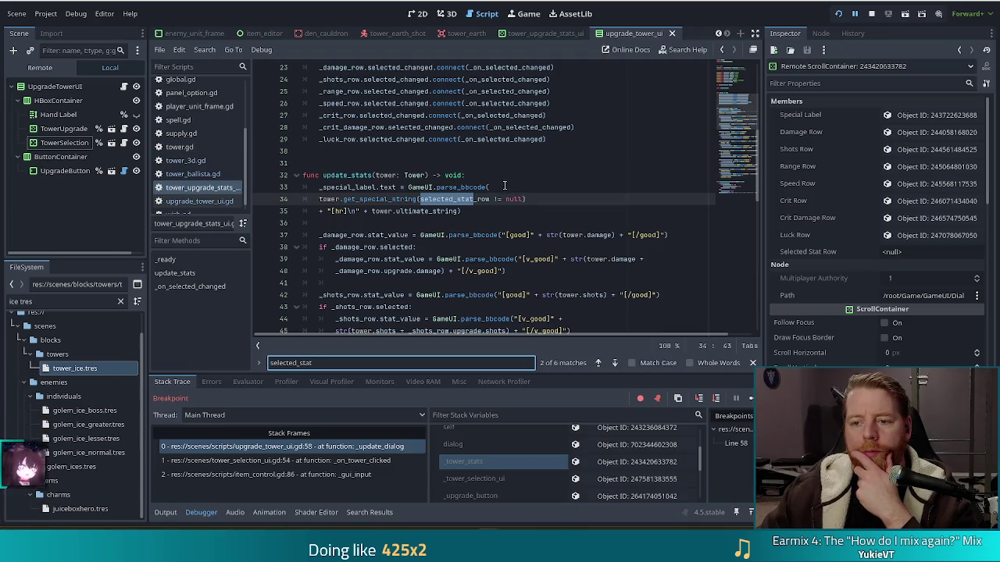
Check the get_special_string definition in tower.gd, then return to the line 34 null comparison.
{"action": "left_click", "coordinate": [504, 186]}
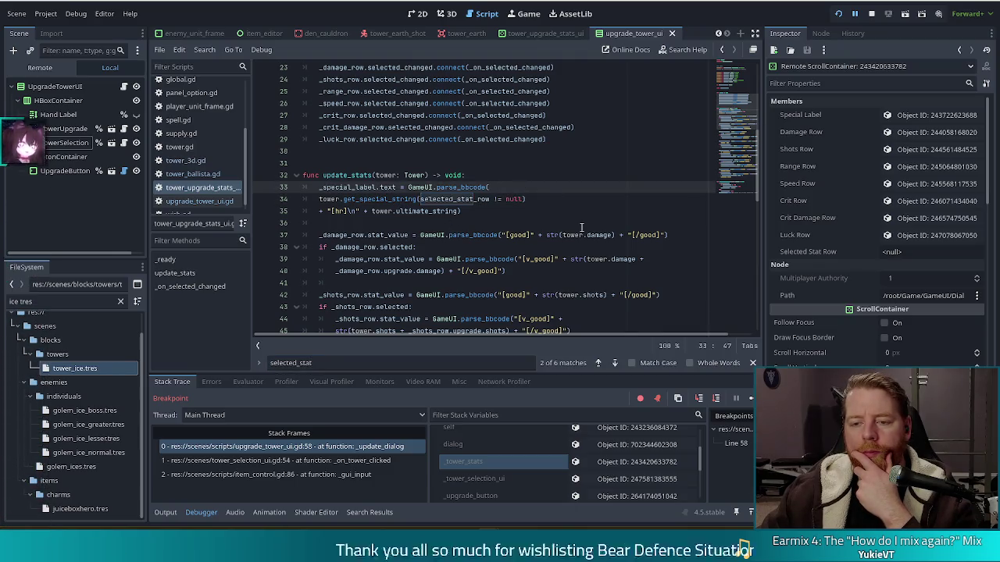
{"action": "left_click", "coordinate": [392, 200]}
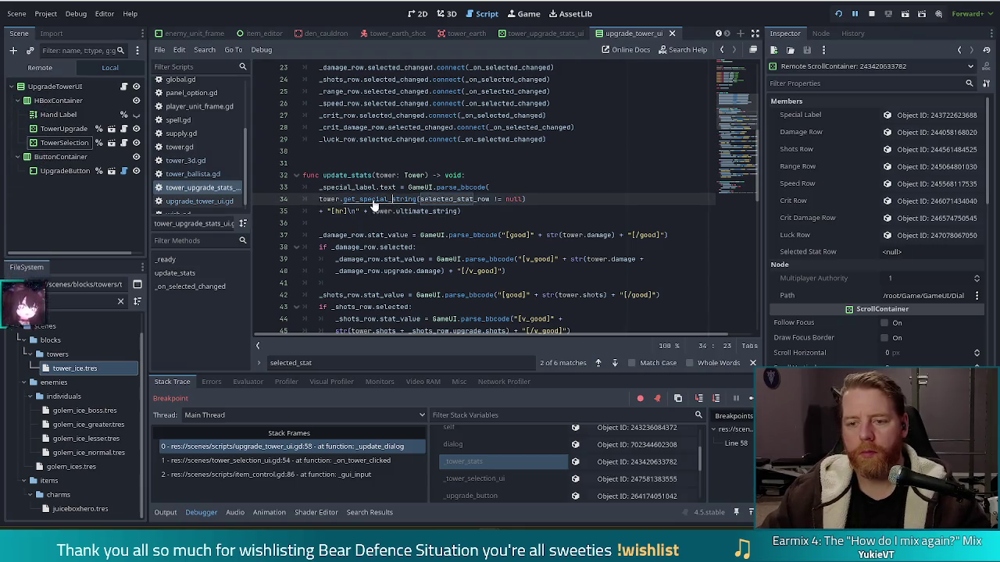
{"action": "left_click", "coordinate": [373, 201], "text": "ctrl"}
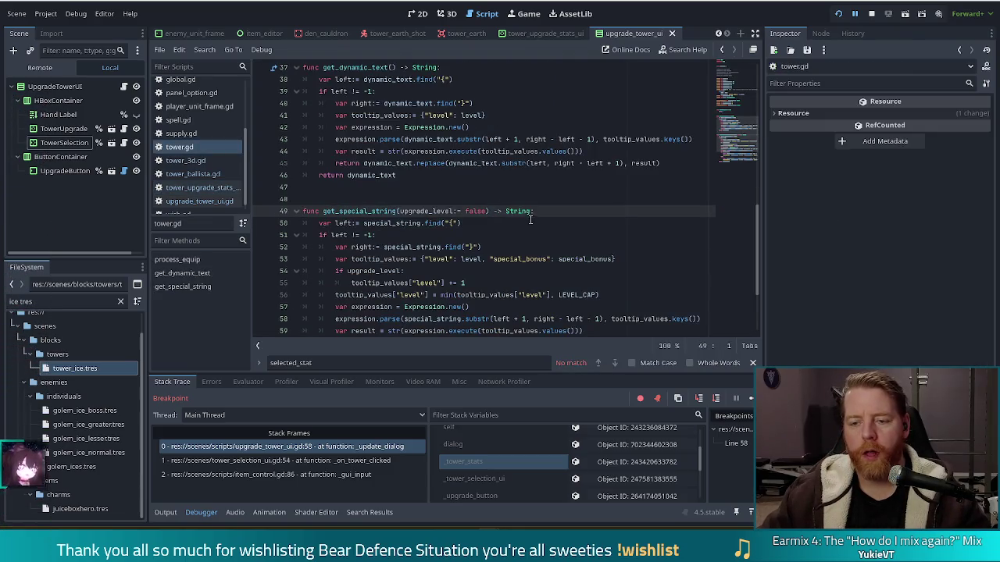
{"action": "key", "text": "Down"}
{"action": "key", "text": "Down"}
{"action": "key", "text": "Down"}
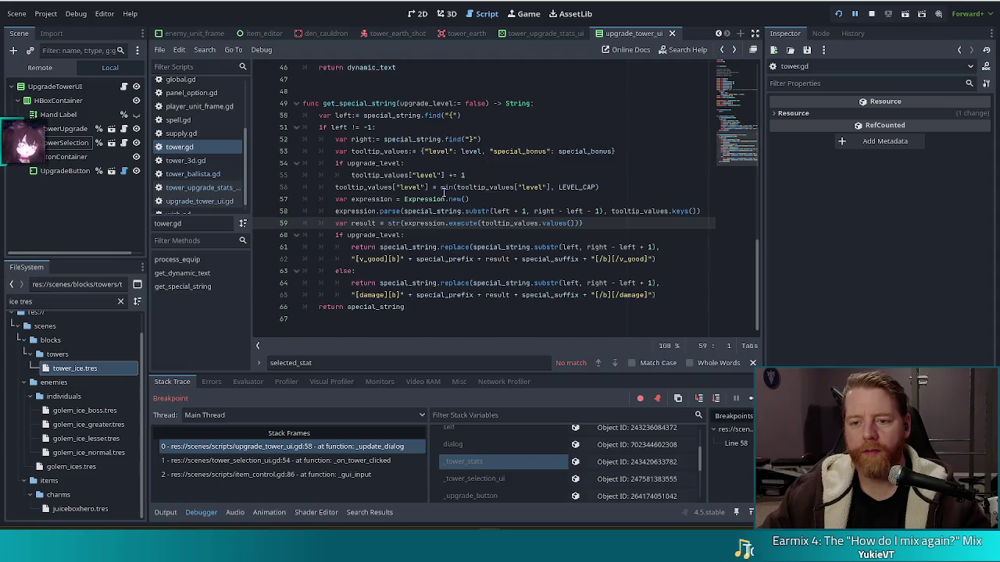
{"action": "key", "text": "Up"}
{"action": "key", "text": "Up"}
{"action": "key", "text": "Up"}
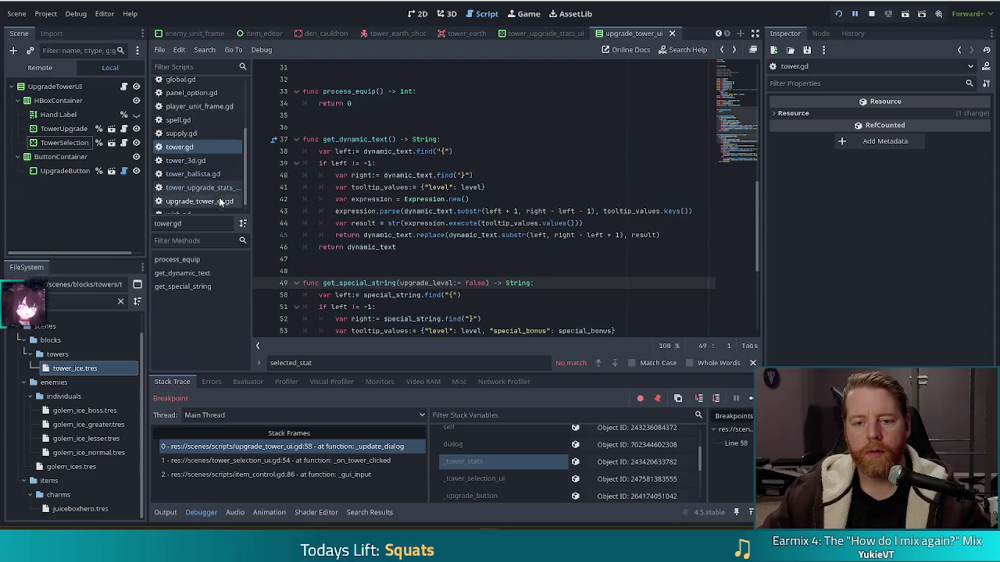
{"action": "left_click", "coordinate": [216, 187]}
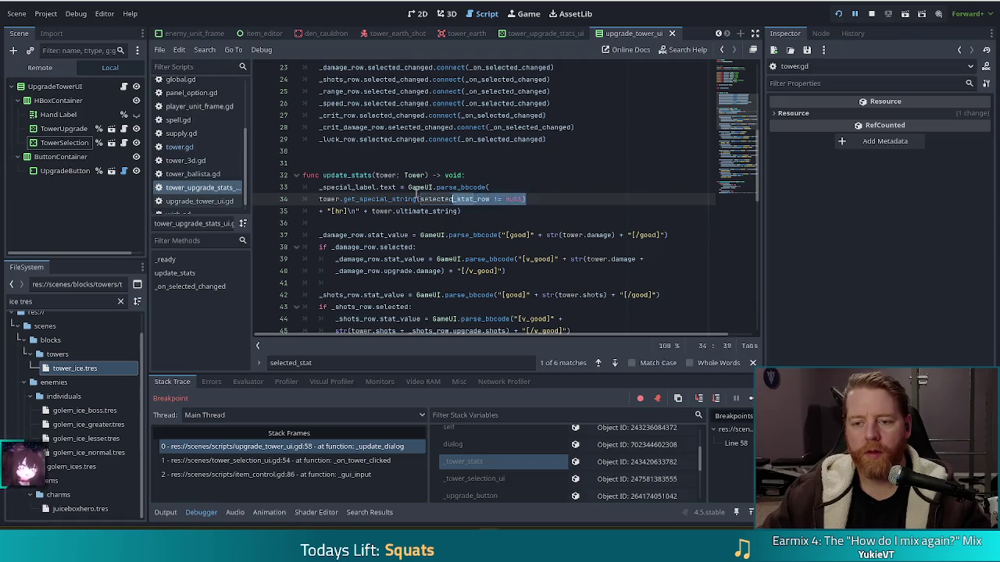
{"action": "left_click", "coordinate": [504, 199]}
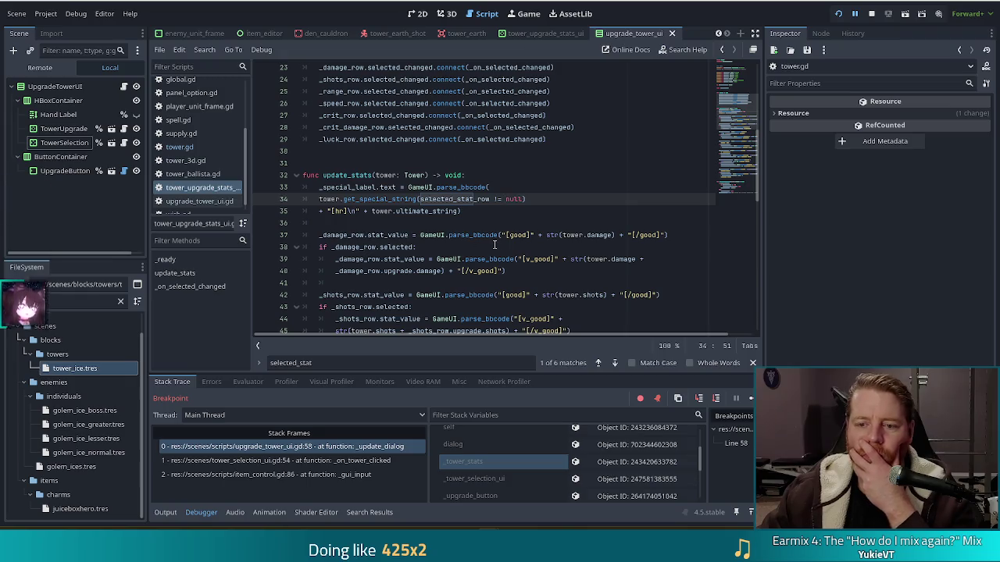
{"action": "scroll", "coordinate": [495, 239], "scroll_direction": "down", "scroll_amount": 3}
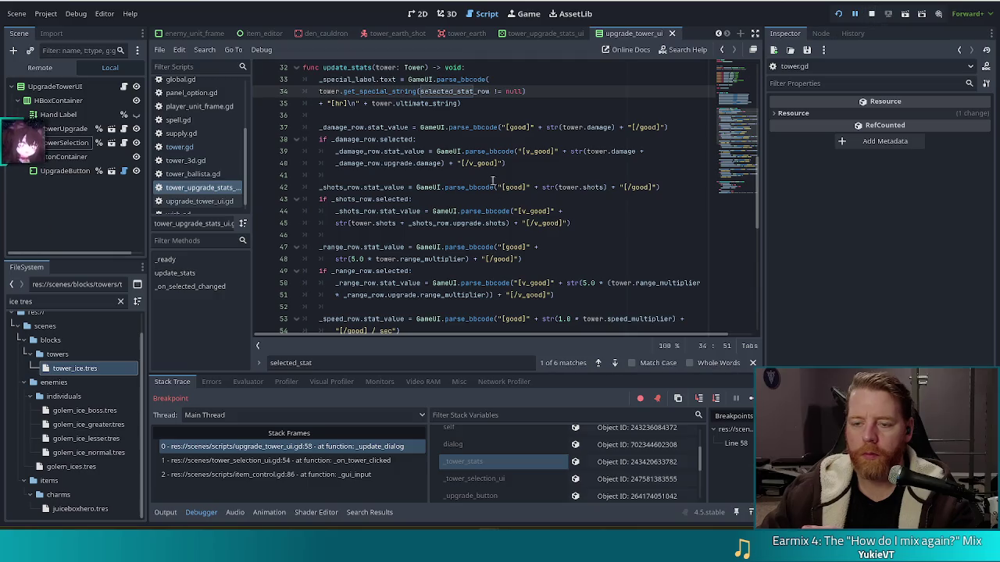
Search for 'selected_stat_row =', finding 2 matches in _on_selected_changed, and resume the paused game.
{"action": "key", "text": "ctrl+f"}
{"action": "type", "text": "selce"}
{"action": "key", "text": "BackSpace"}
{"action": "type", "text": "elel"}
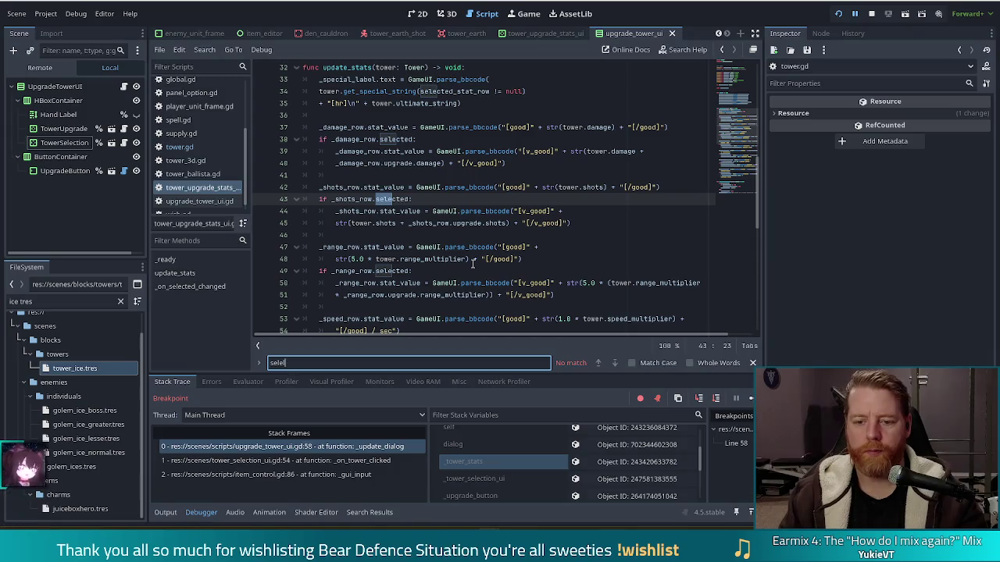
{"action": "key", "text": "BackSpace"}
{"action": "type", "text": "cted_s"}
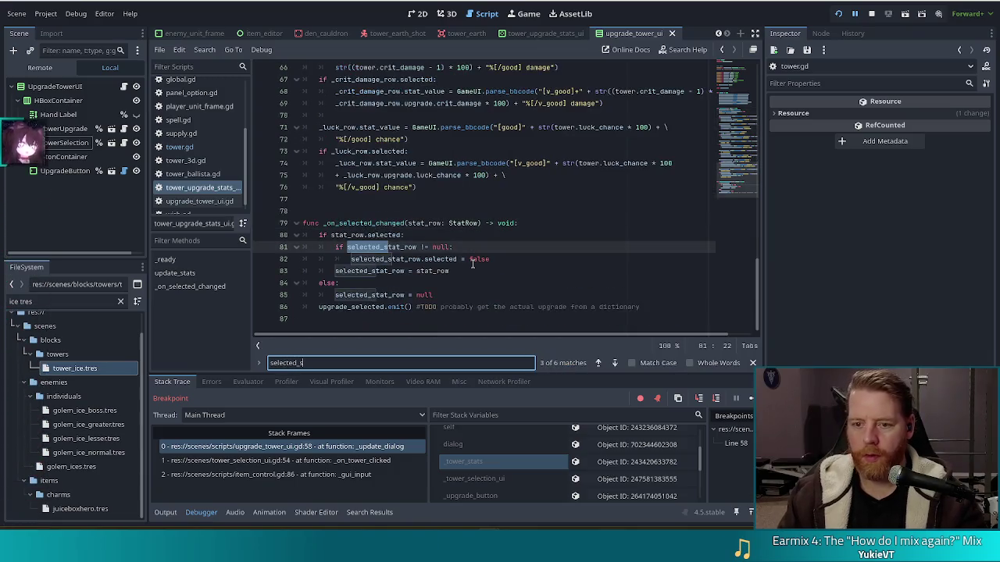
{"action": "type", "text": "tat_ro"}
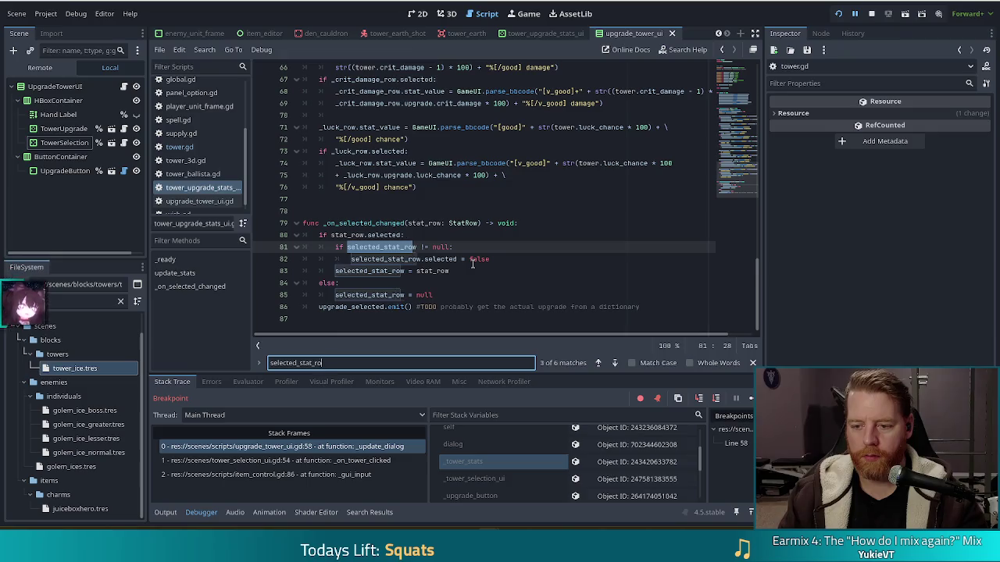
{"action": "type", "text": "w ="}
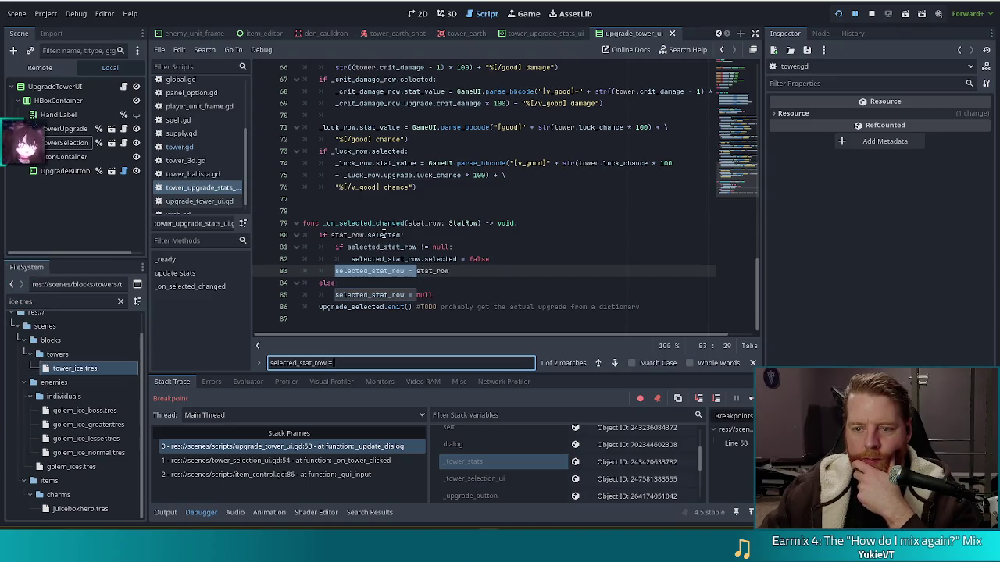
{"action": "mouse_move", "coordinate": [384, 234]}
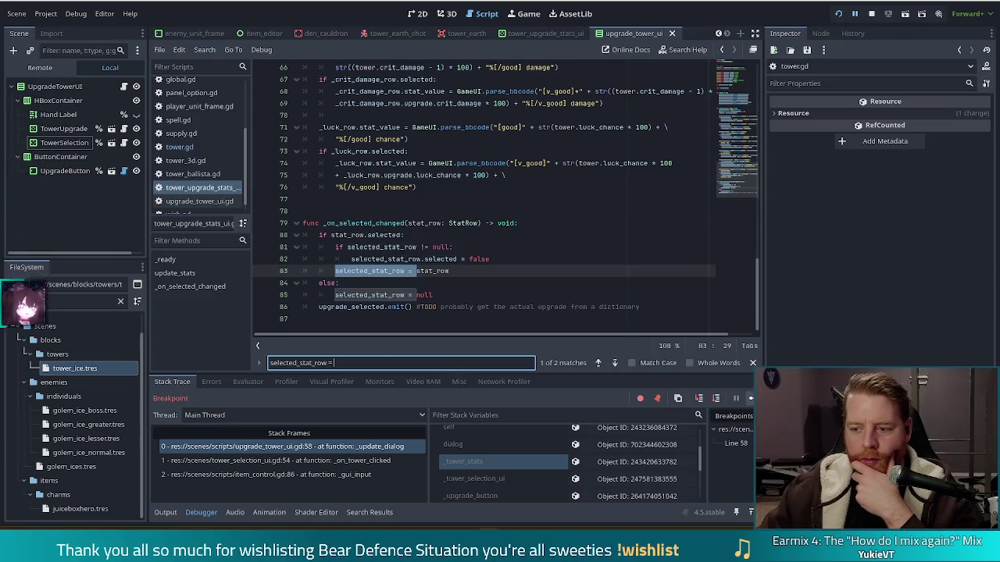
{"action": "left_click", "coordinate": [749, 399]}
{"action": "left_click", "coordinate": [408, 260]}
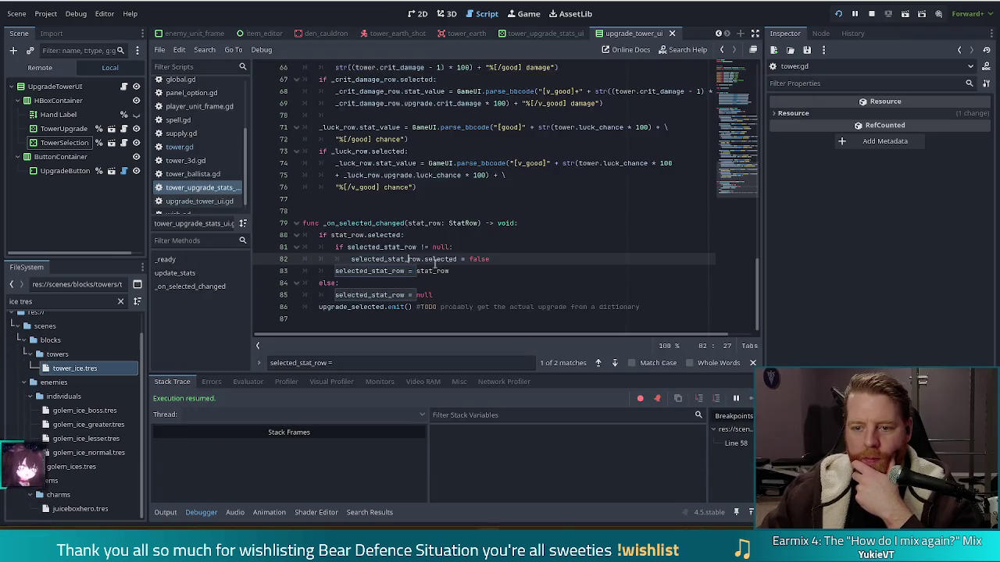
Delete the #TODO comment after upgrade_selected.emit() on line 86, save, and set a breakpoint there.
{"action": "left_click", "coordinate": [211, 201]}
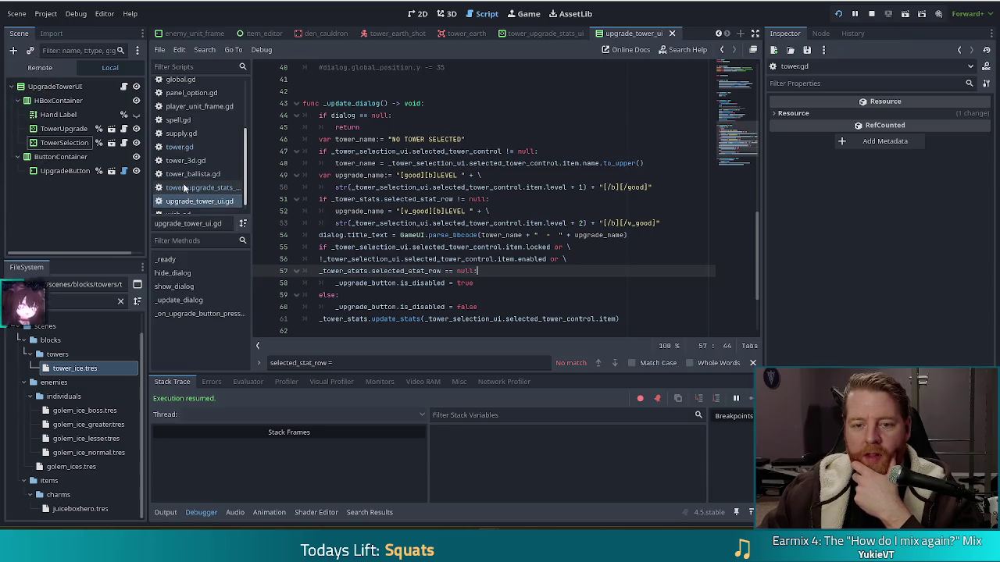
{"action": "left_click", "coordinate": [199, 187]}
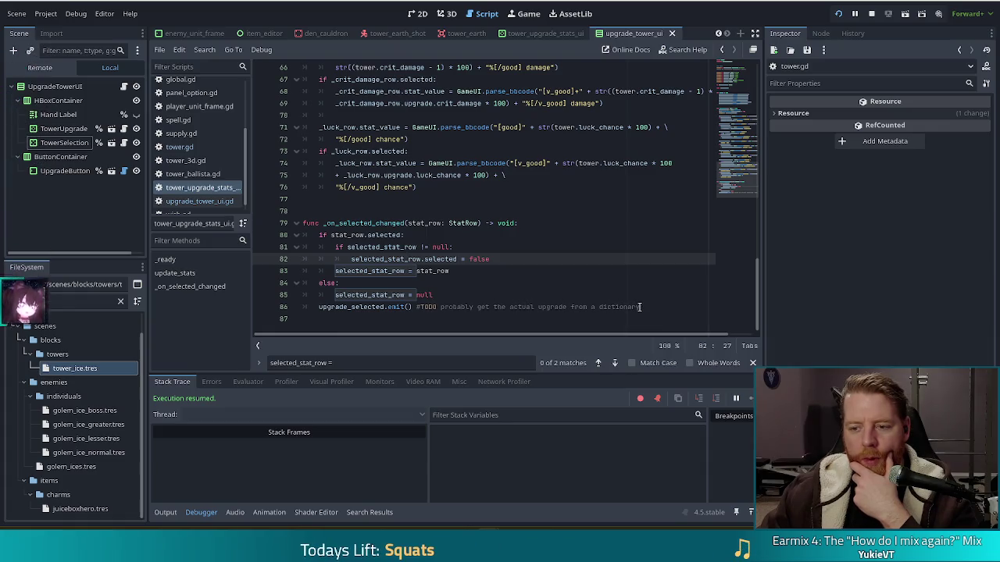
{"action": "mouse_move", "coordinate": [648, 307]}
{"action": "left_mouse_down"}
{"action": "mouse_move", "coordinate": [395, 307]}
{"action": "mouse_move", "coordinate": [418, 307]}
{"action": "left_mouse_up"}
{"action": "key", "text": "BackSpace"}
{"action": "key", "text": "BackSpace"}
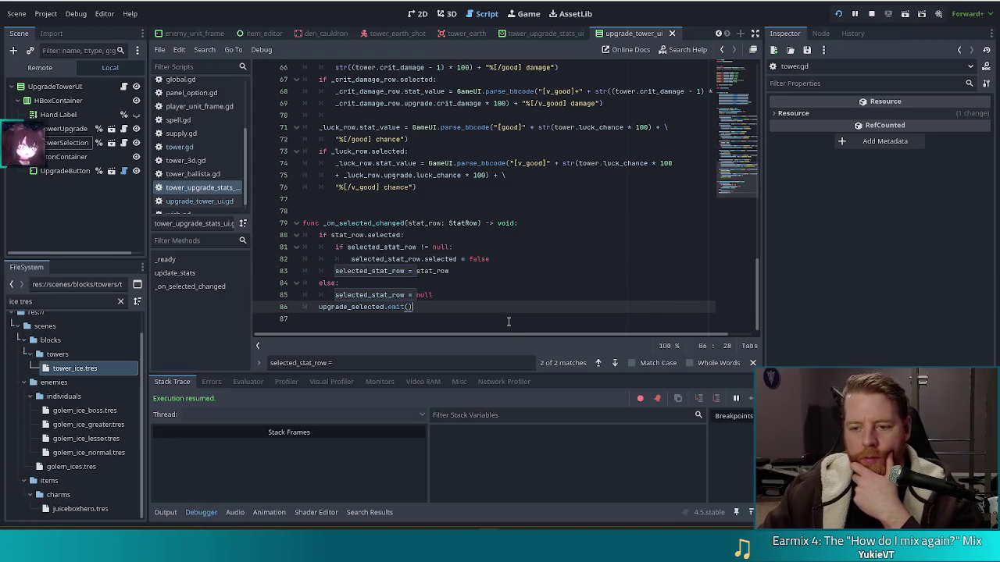
{"action": "key", "text": "Up"}
{"action": "key", "text": "Up"}
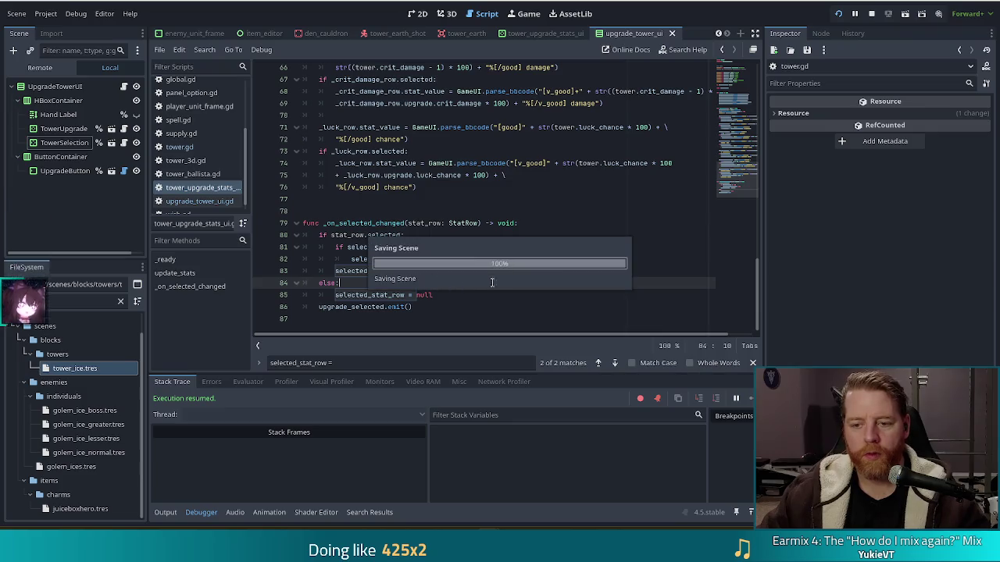
{"action": "left_click", "coordinate": [262, 307]}
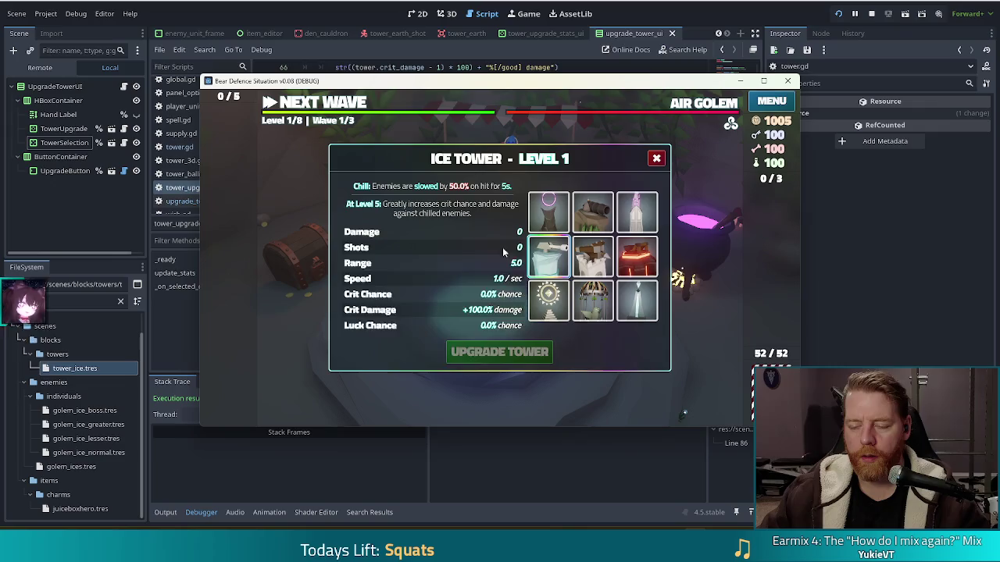
Choose a stat row in the game's Ice Tower dialog to halt at line 86 in _on_selected_changed.
{"action": "left_click", "coordinate": [469, 250]}
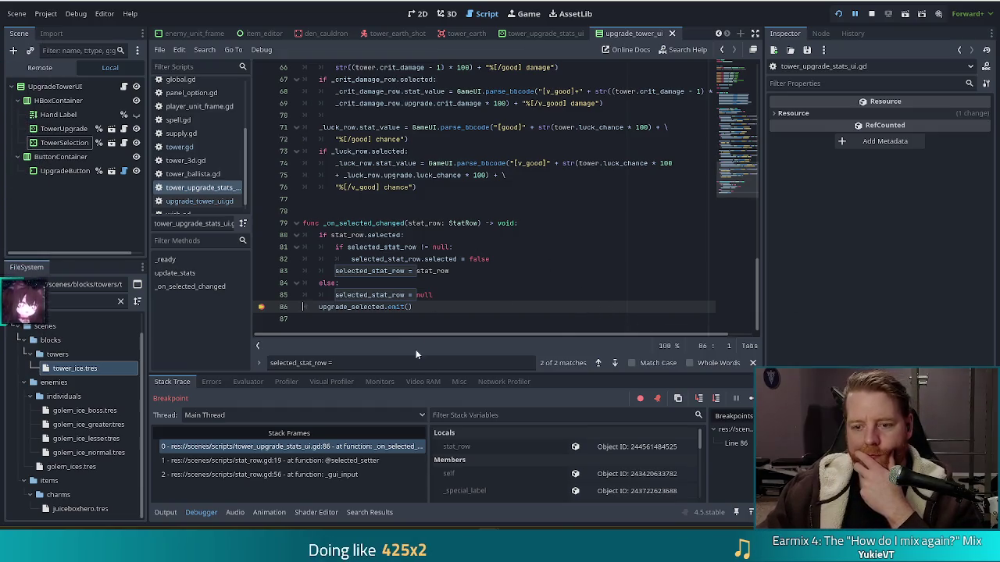
View the selected_stat_row object (the Shots row) in the Inspector, then resume the game.
{"action": "scroll", "coordinate": [554, 449], "scroll_direction": "down", "scroll_amount": 5}
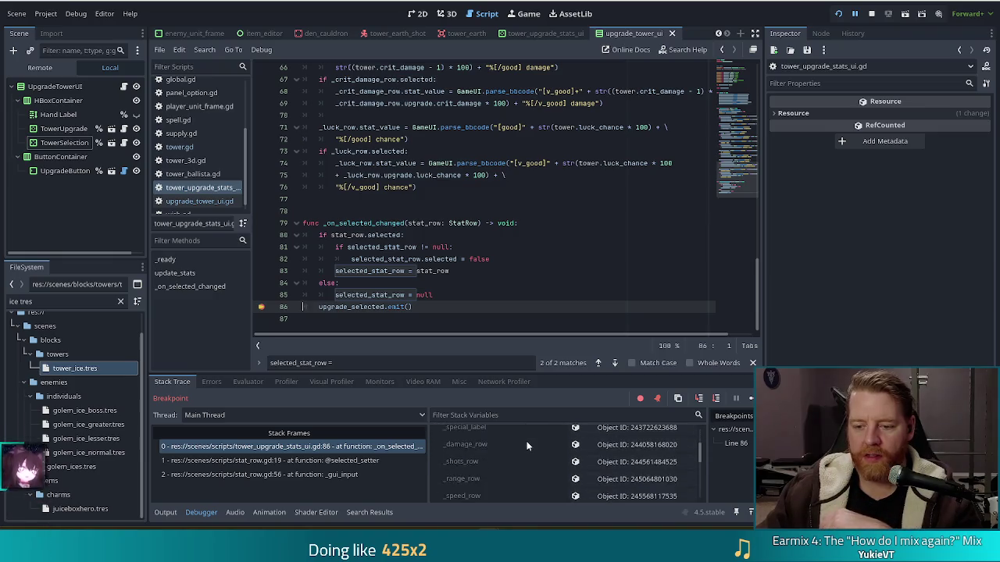
{"action": "left_click", "coordinate": [619, 455]}
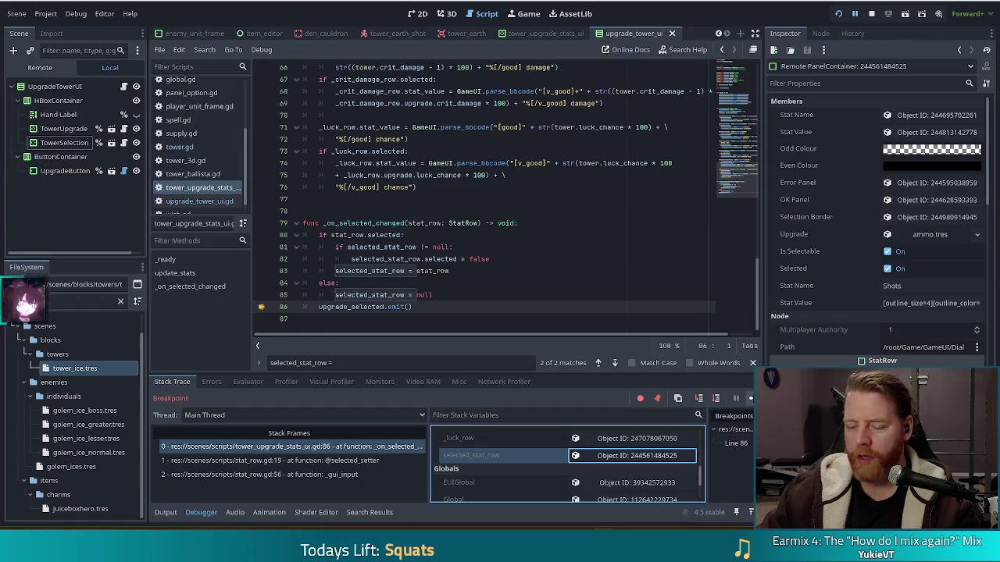
{"action": "left_click", "coordinate": [751, 398]}
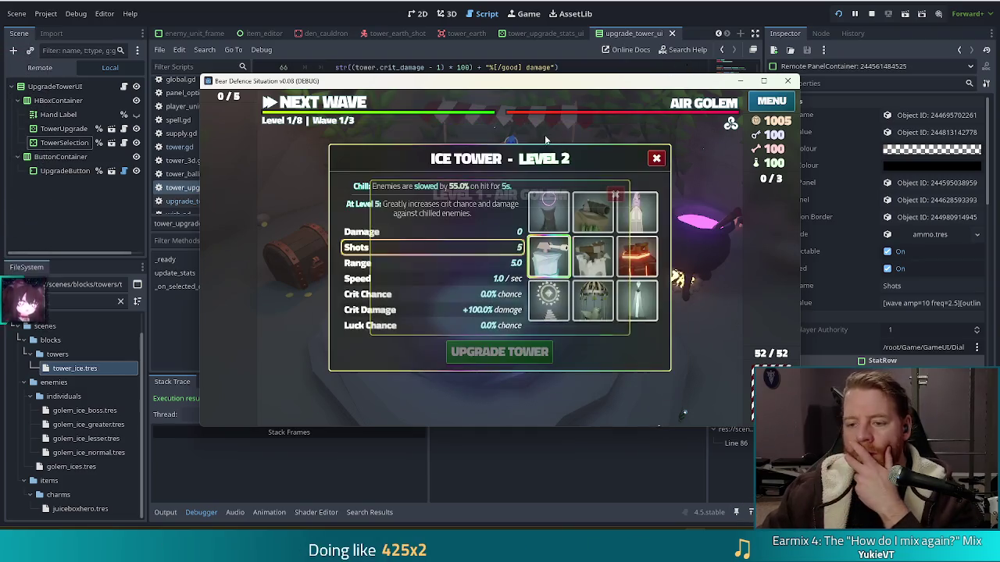
Close the Wishing Well popup and choose the Shots row to halt again at line 86.
{"action": "mouse_move", "coordinate": [681, 105]}
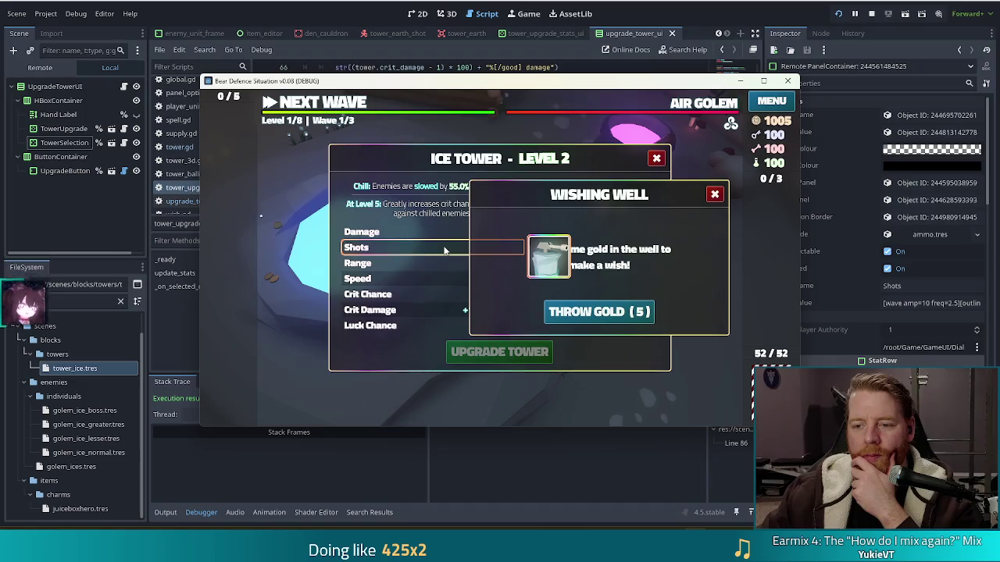
{"action": "left_click", "coordinate": [715, 195]}
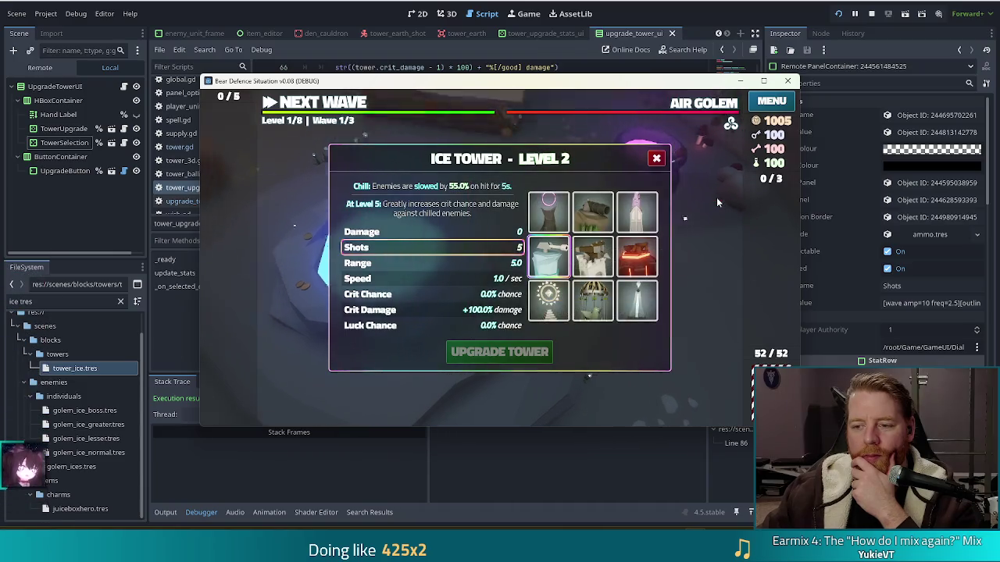
{"action": "left_click", "coordinate": [384, 248]}
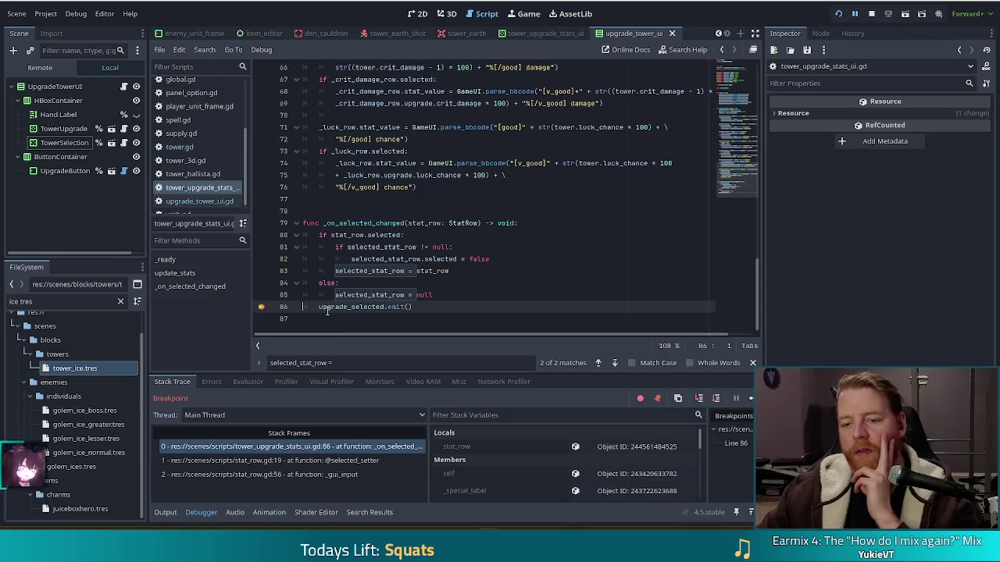
{"action": "mouse_move", "coordinate": [373, 308]}
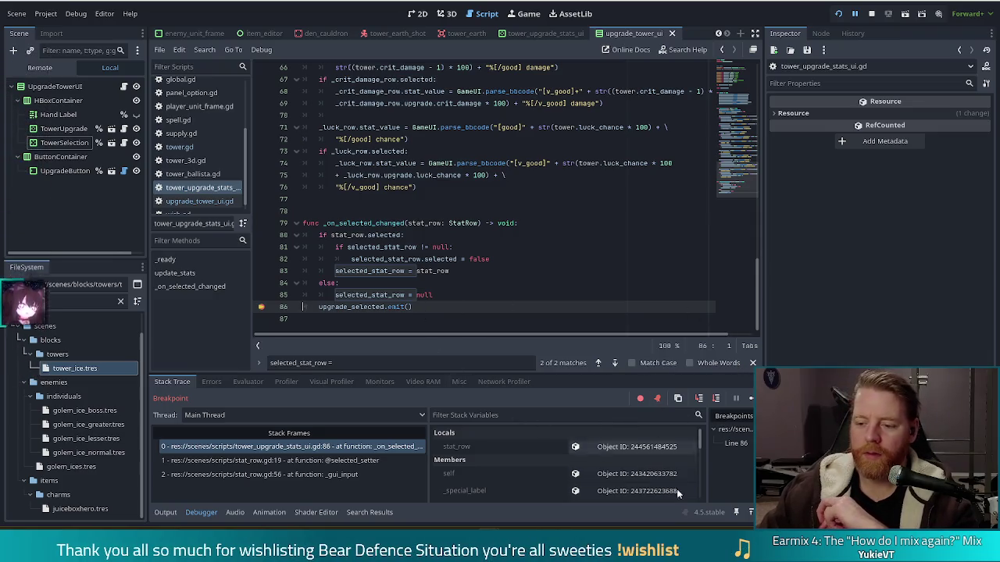
{"action": "key", "text": "F12"}
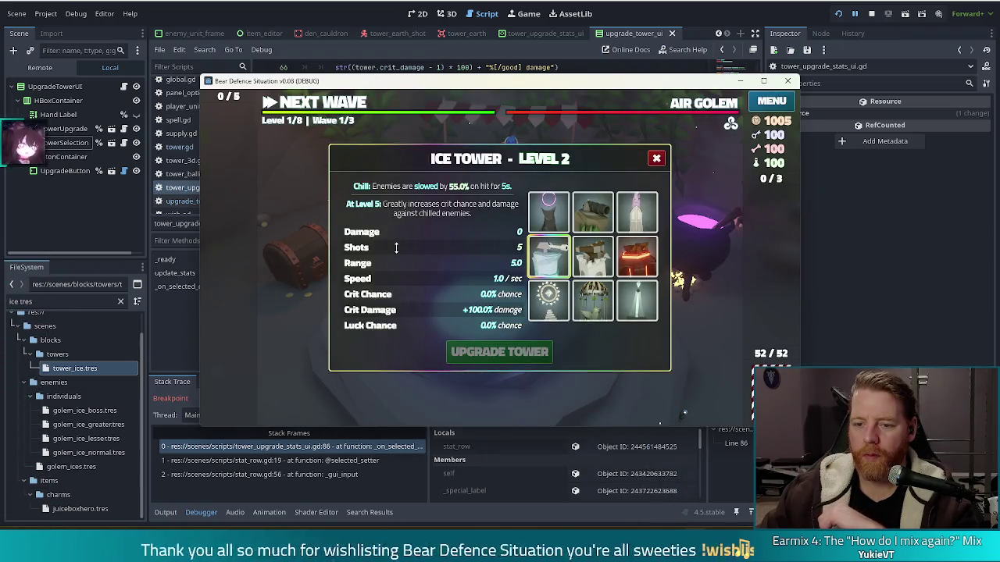
Continue execution, remove the line 86 breakpoint, and add print(selected_stat_row) on line 87.
{"action": "key", "text": "F12"}
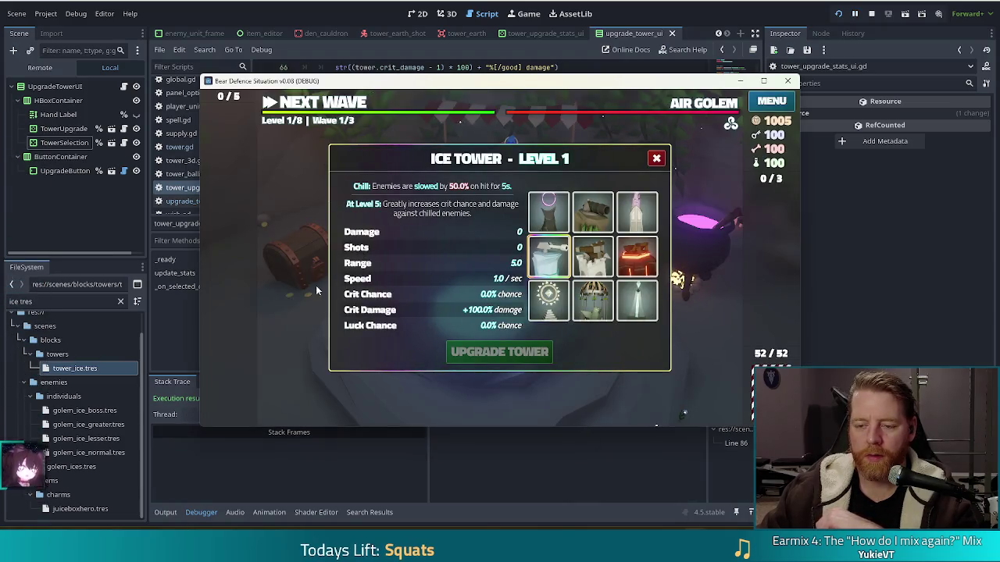
{"action": "left_click", "coordinate": [347, 49]}
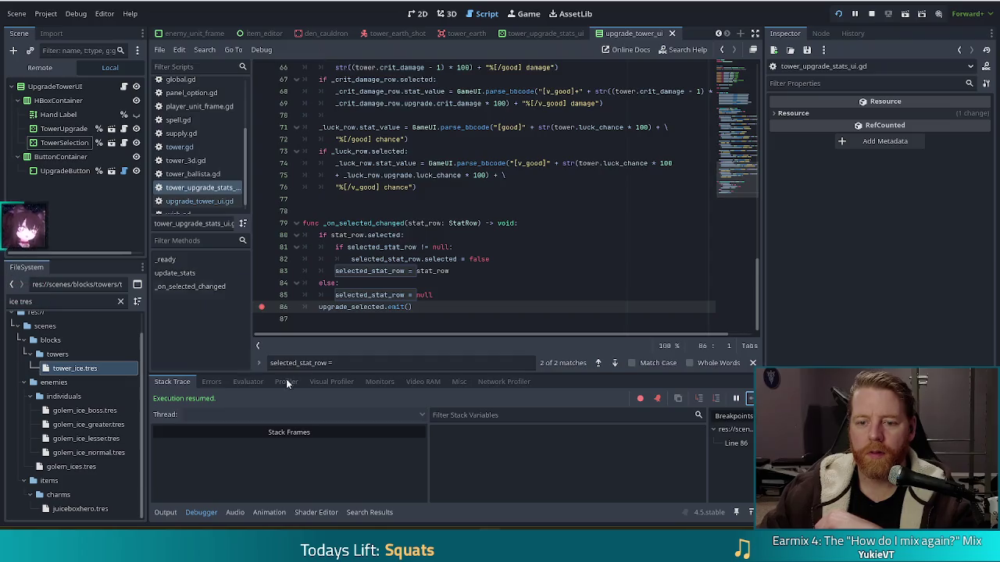
{"action": "left_click", "coordinate": [261, 307]}
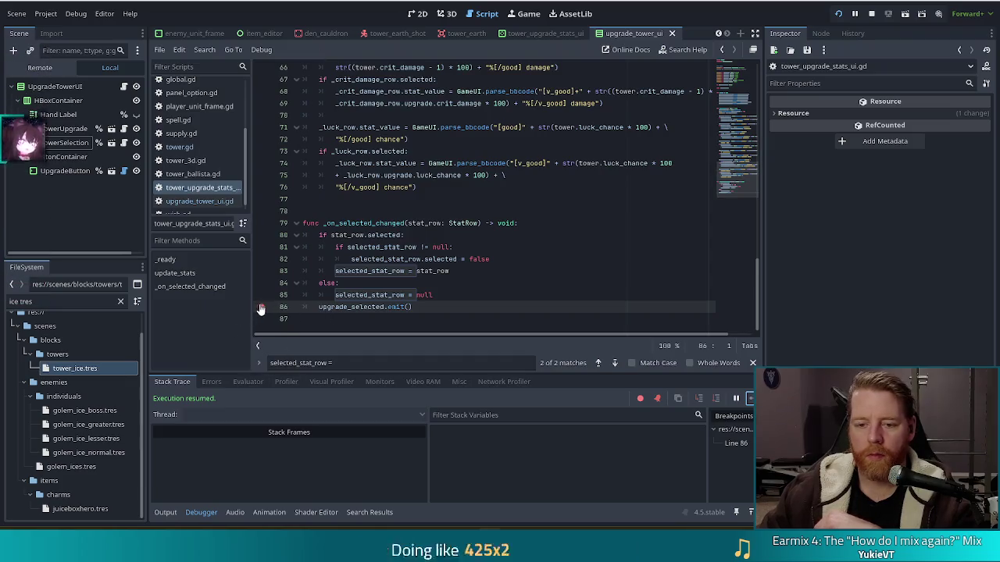
{"action": "left_click", "coordinate": [429, 307]}
{"action": "key", "text": "Return"}
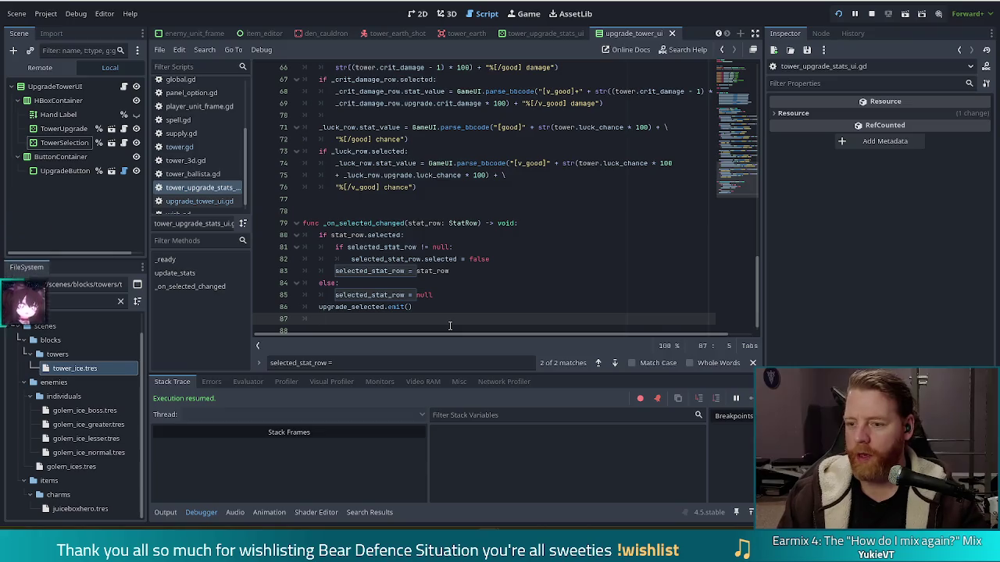
{"action": "type", "text": "print(sle"}
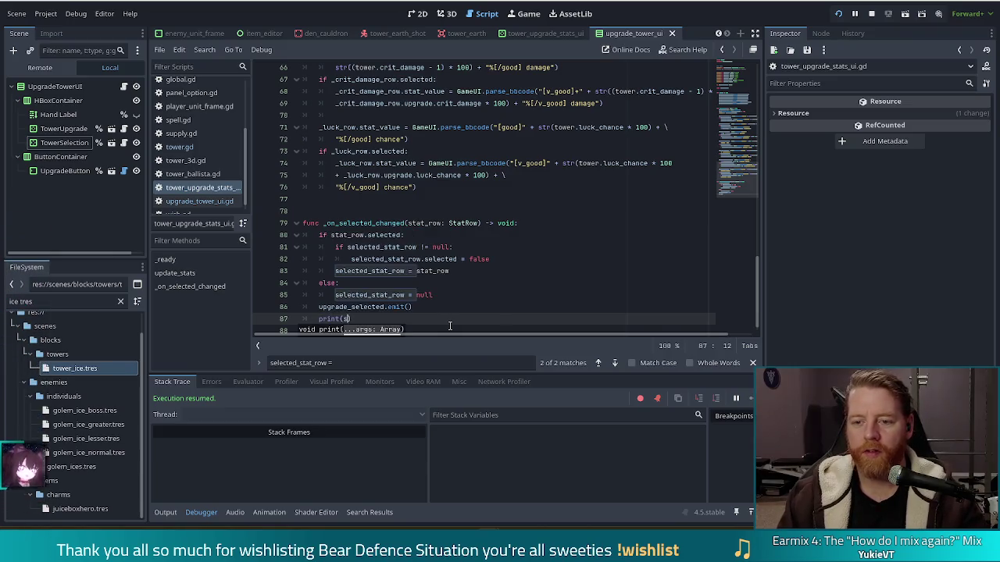
{"action": "key", "text": "BackSpace"}
{"action": "key", "text": "BackSpace"}
{"action": "type", "text": "eel"}
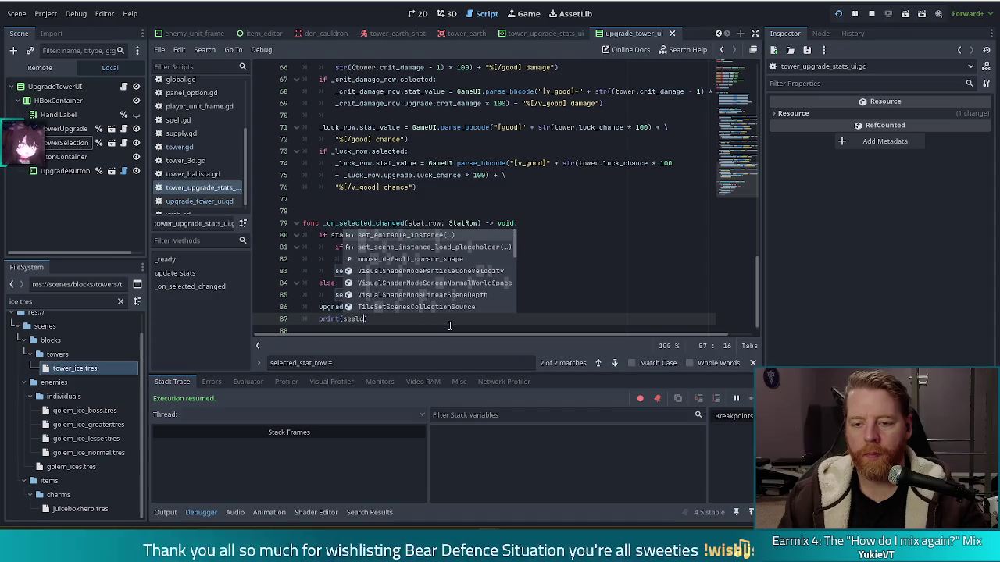
{"action": "key", "text": "BackSpace"}
{"action": "key", "text": "BackSpace"}
{"action": "type", "text": "le"}
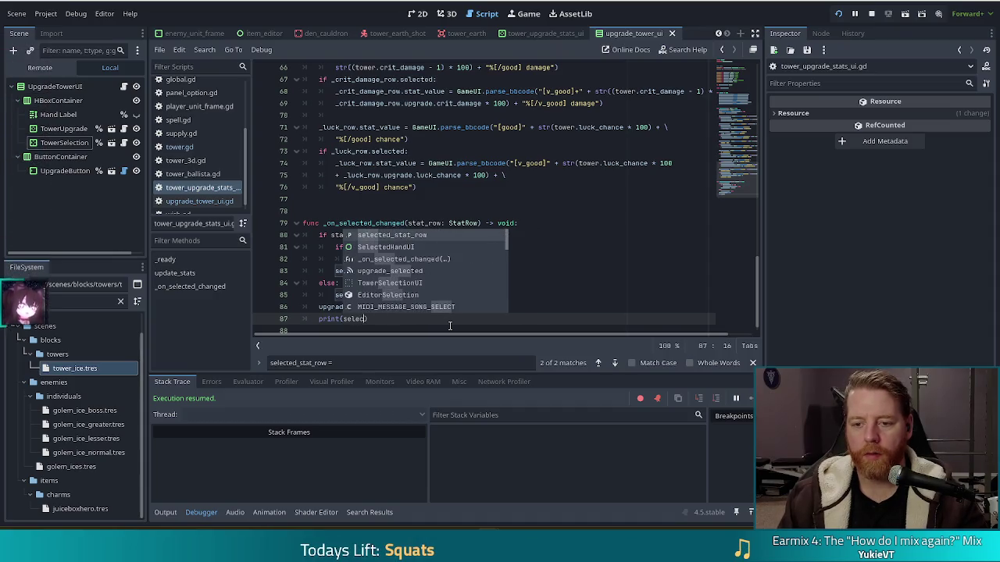
{"action": "key", "text": "Return"}
Show the Output log and choose the Shots then Damage rows in the game to log them.
{"action": "left_click", "coordinate": [165, 512]}
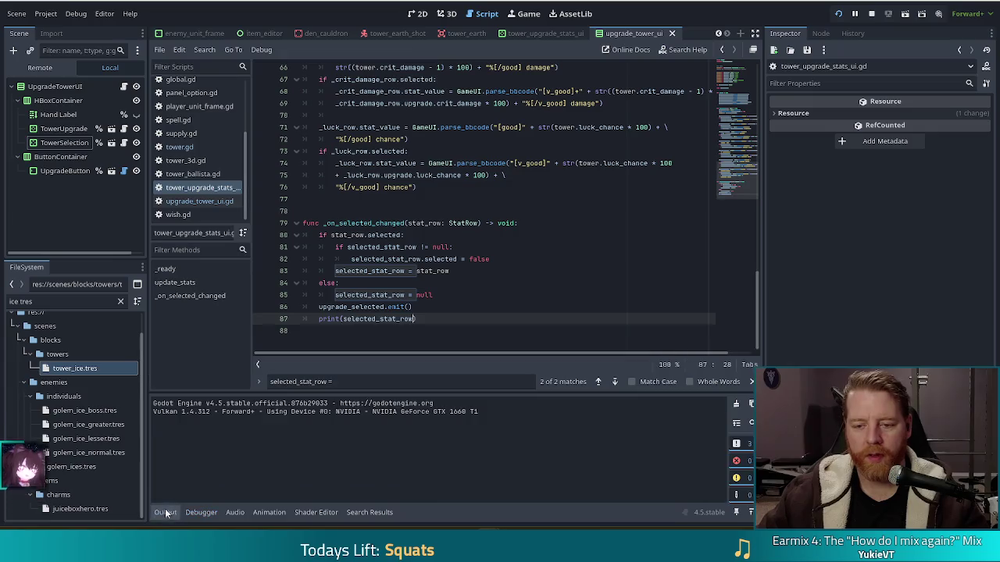
{"action": "type", "text": ")"}
{"action": "left_click", "coordinate": [425, 268]}
{"action": "left_click", "coordinate": [461, 320]}
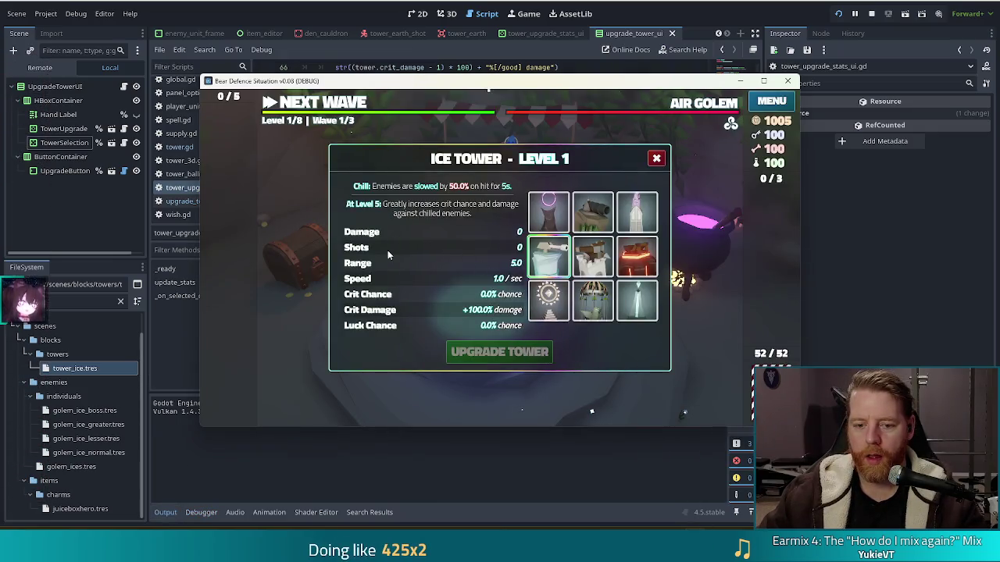
{"action": "left_click", "coordinate": [388, 250]}
{"action": "left_click", "coordinate": [395, 236]}
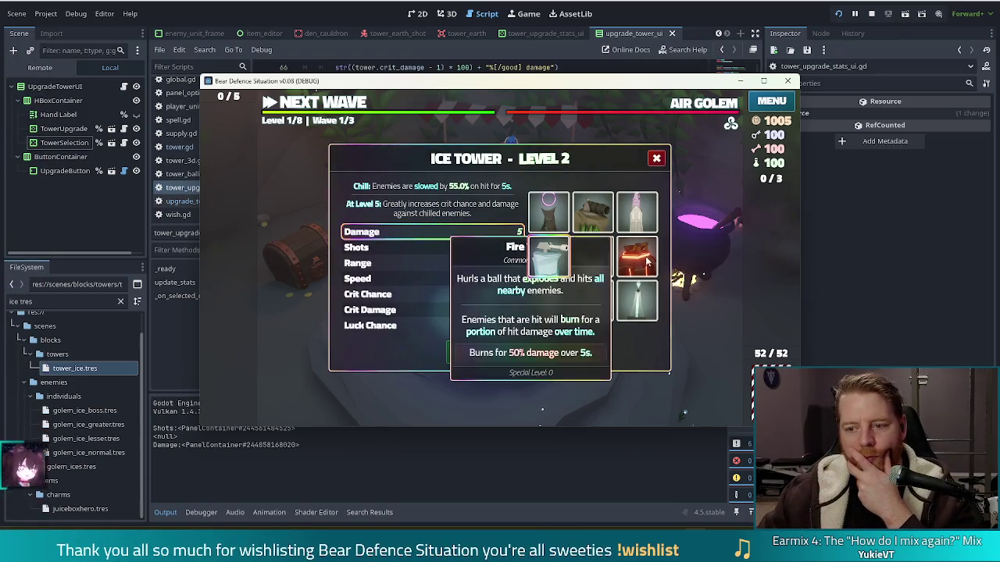
In the running game, switch the dialog to the Ballista tower and pick the Shots, then Damage rows.
{"action": "left_click", "coordinate": [593, 256]}
{"action": "left_click", "coordinate": [440, 248]}
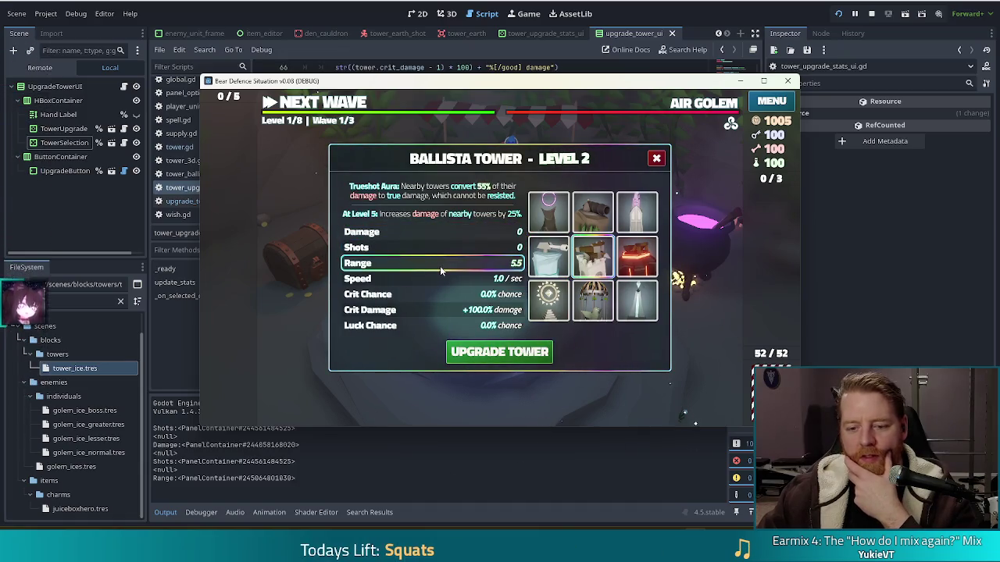
{"action": "left_click", "coordinate": [442, 232]}
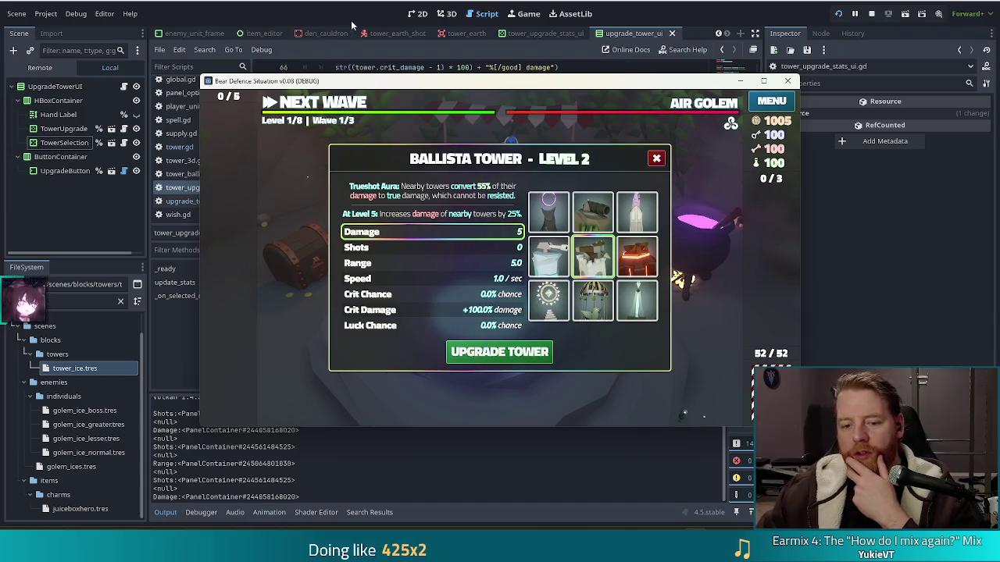
Switch the game's upgrade dialog to the Ice Tower, then return to tower_upgrade_stats_ui.gd.
{"action": "left_click", "coordinate": [332, 49]}
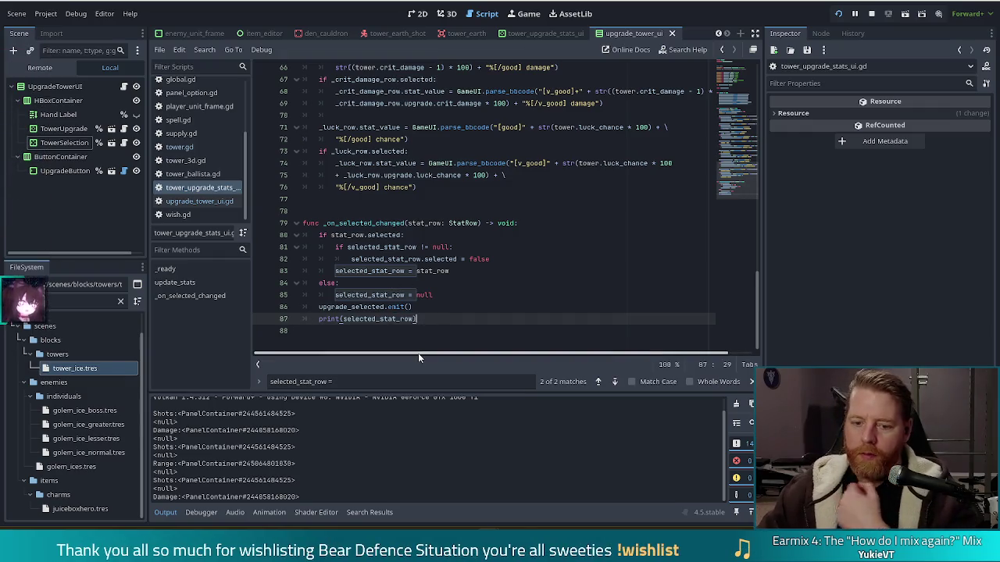
{"action": "key", "text": "alt+Tab"}
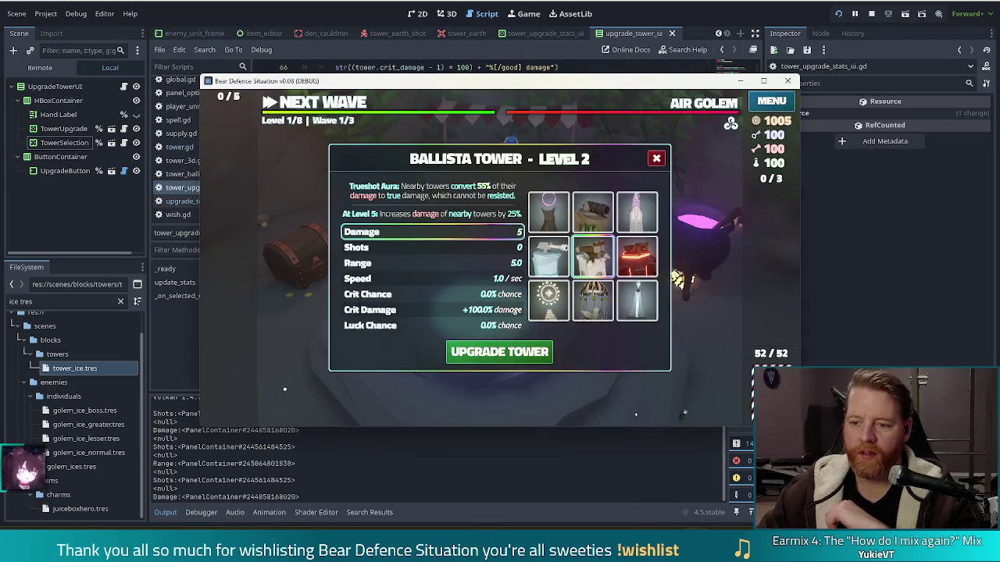
{"action": "left_click", "coordinate": [549, 256]}
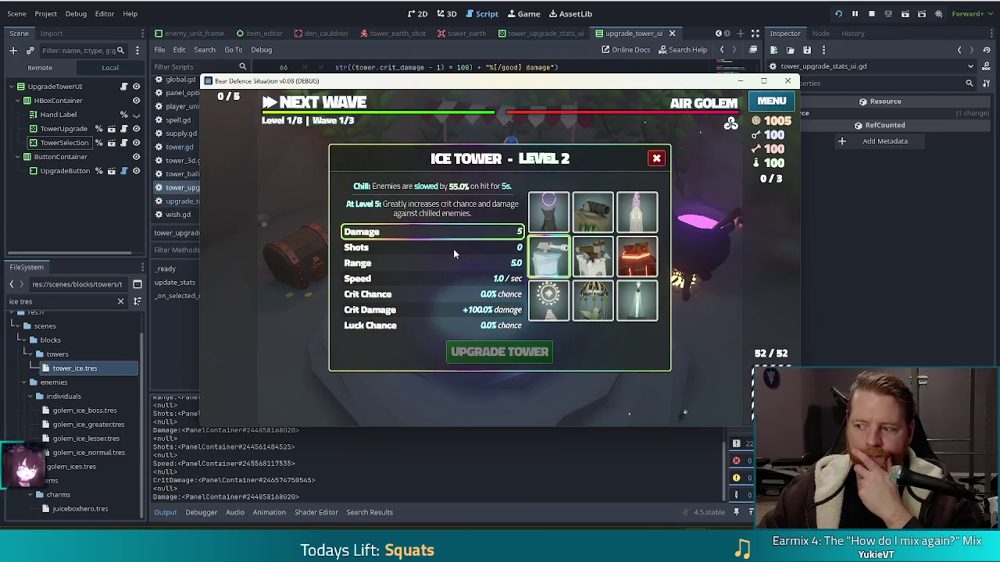
{"action": "key", "text": "alt+Tab"}
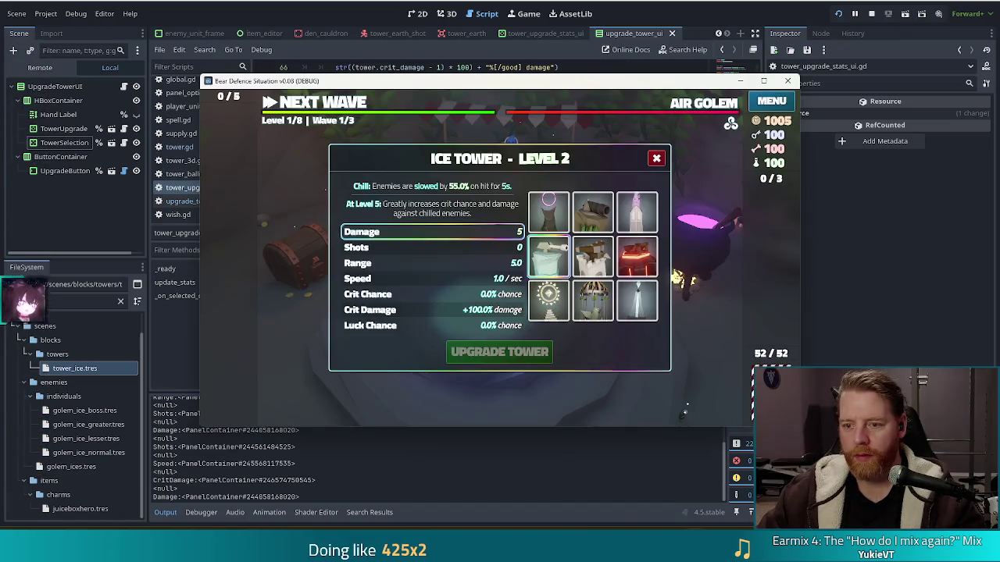
Select a stat row to hit the line 87 breakpoint, resume with F12, and clear the Output log.
{"action": "key", "text": "alt+Tab"}
{"action": "left_click", "coordinate": [435, 235]}
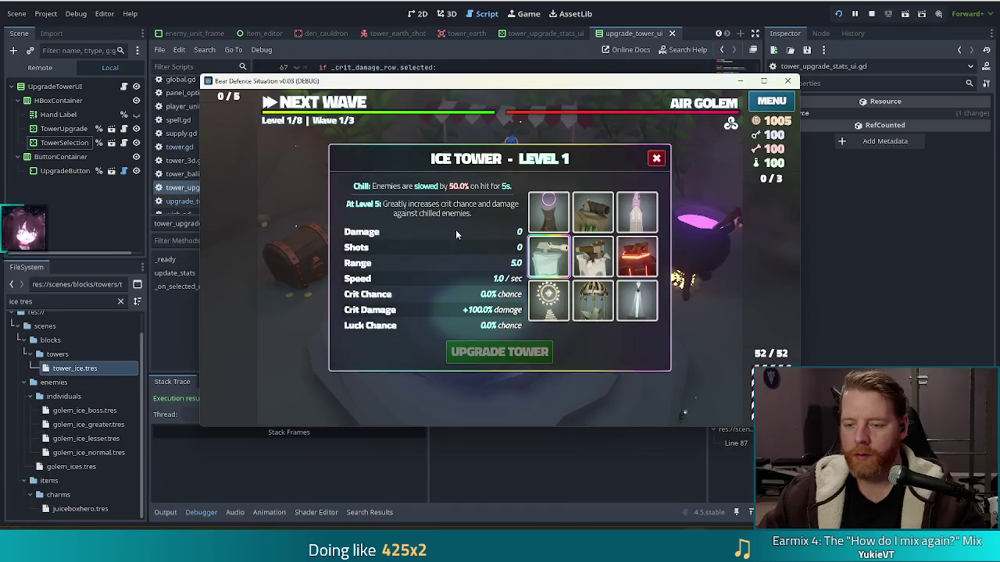
{"action": "left_click", "coordinate": [456, 230]}
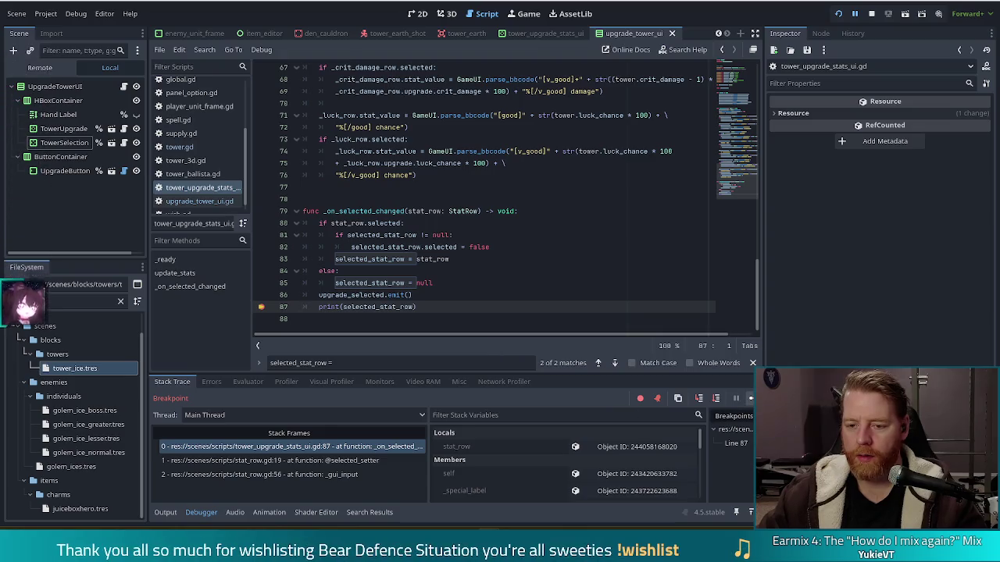
{"action": "key", "text": "F12"}
{"action": "left_click", "coordinate": [201, 514]}
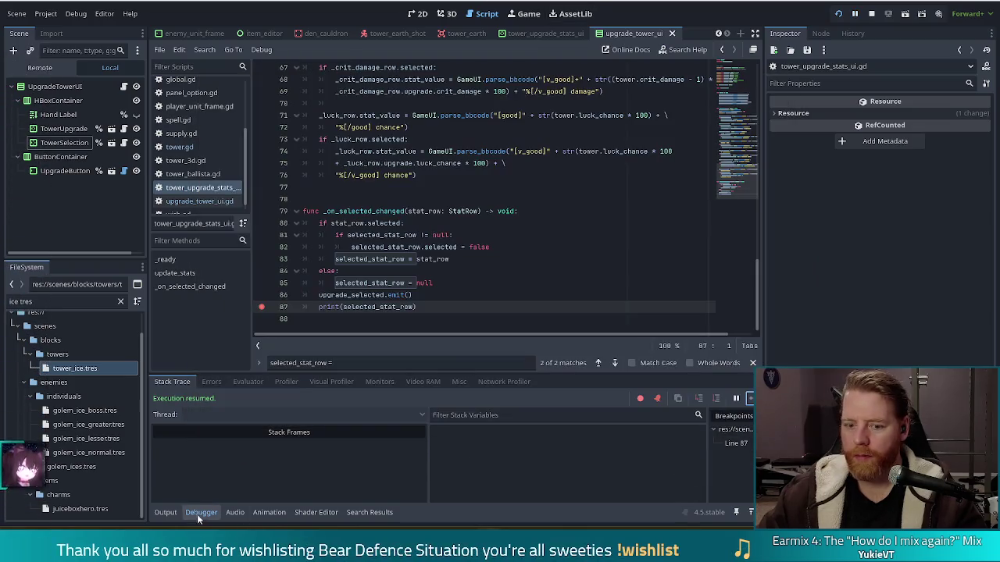
{"action": "left_click", "coordinate": [165, 513]}
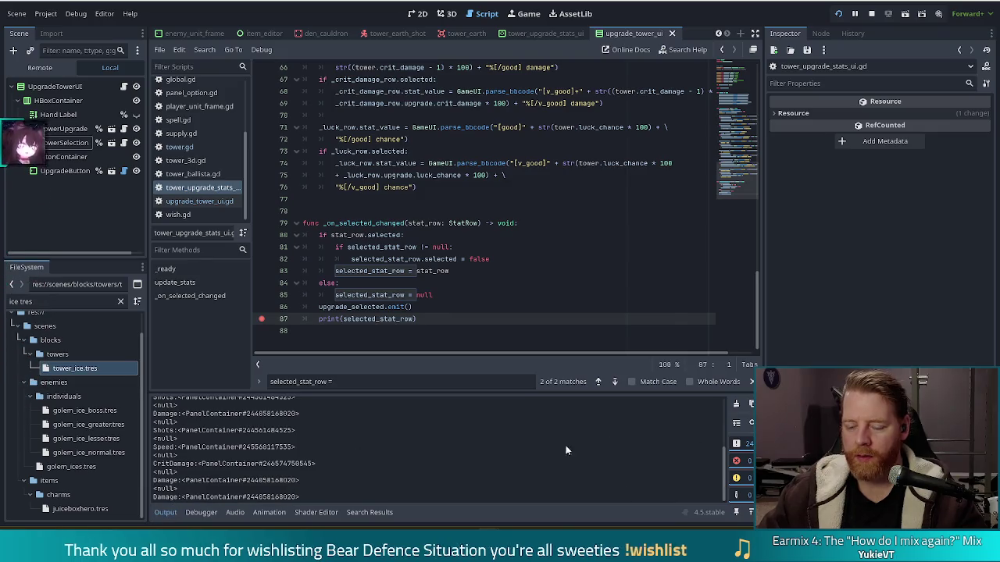
{"action": "left_click", "coordinate": [737, 405]}
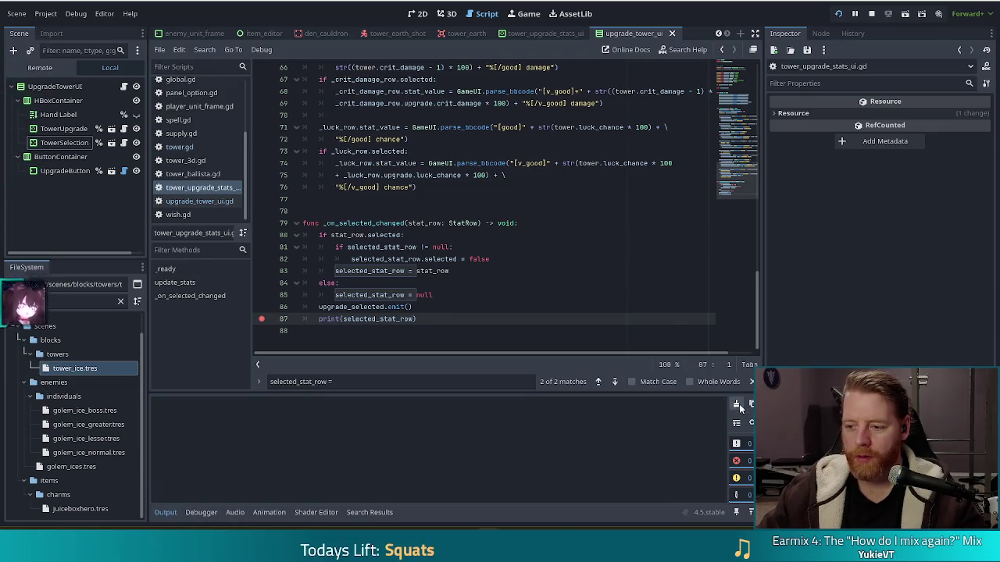
Select the Damage row to trigger the breakpoint again, continue, and clear the <null> output.
{"action": "key", "text": "alt+Tab"}
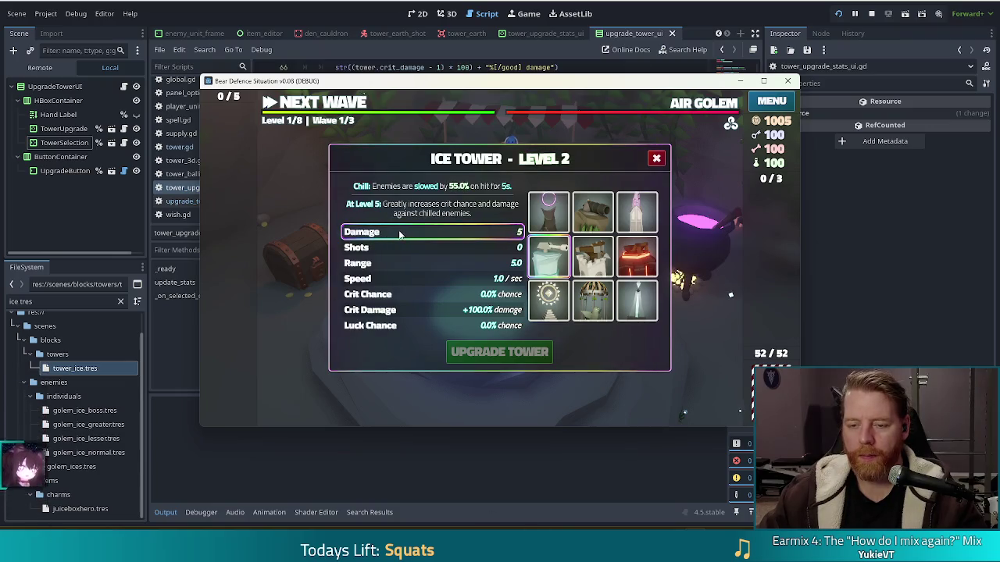
{"action": "left_click", "coordinate": [399, 234]}
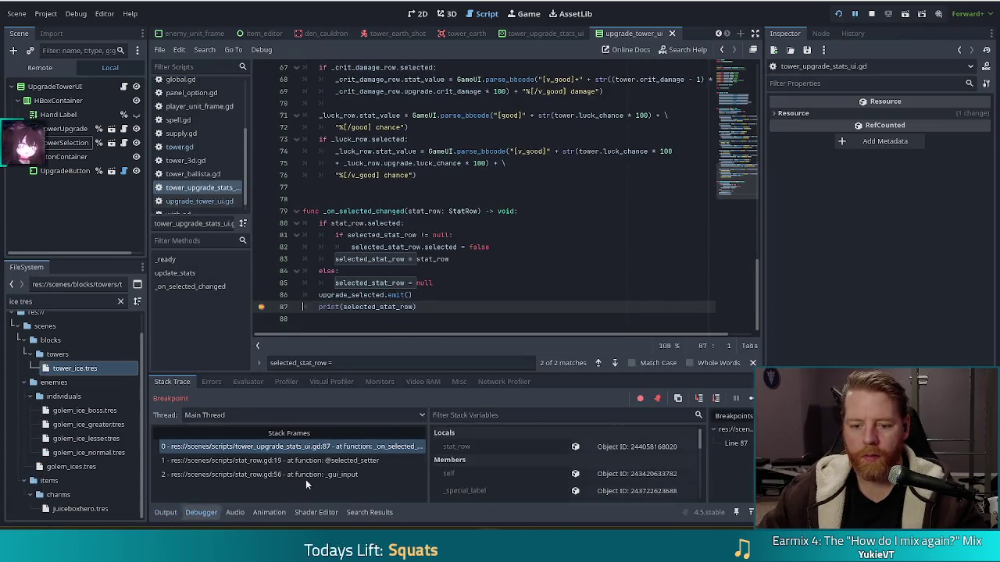
{"action": "key", "text": "F12"}
{"action": "left_click", "coordinate": [167, 512]}
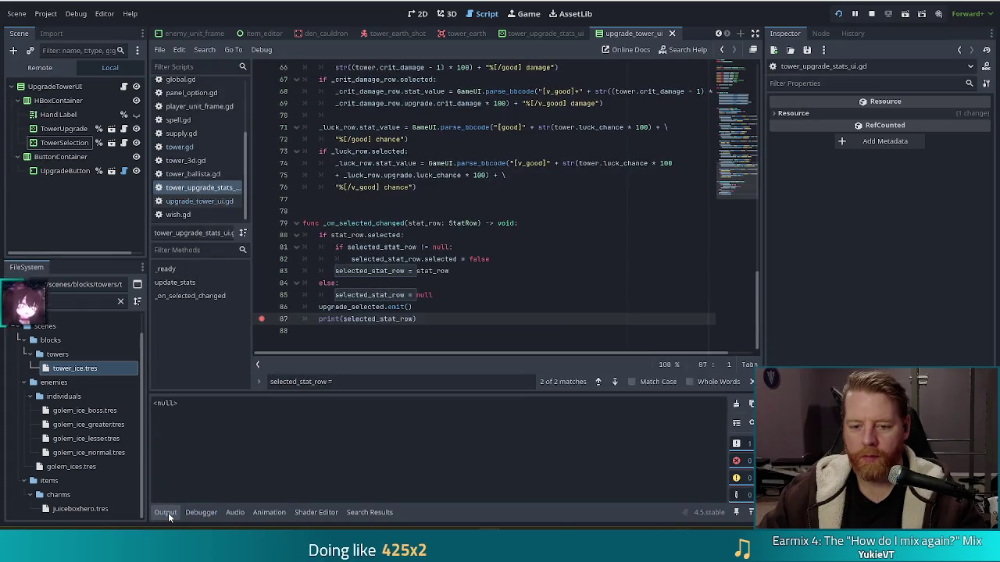
{"action": "left_click", "coordinate": [737, 404]}
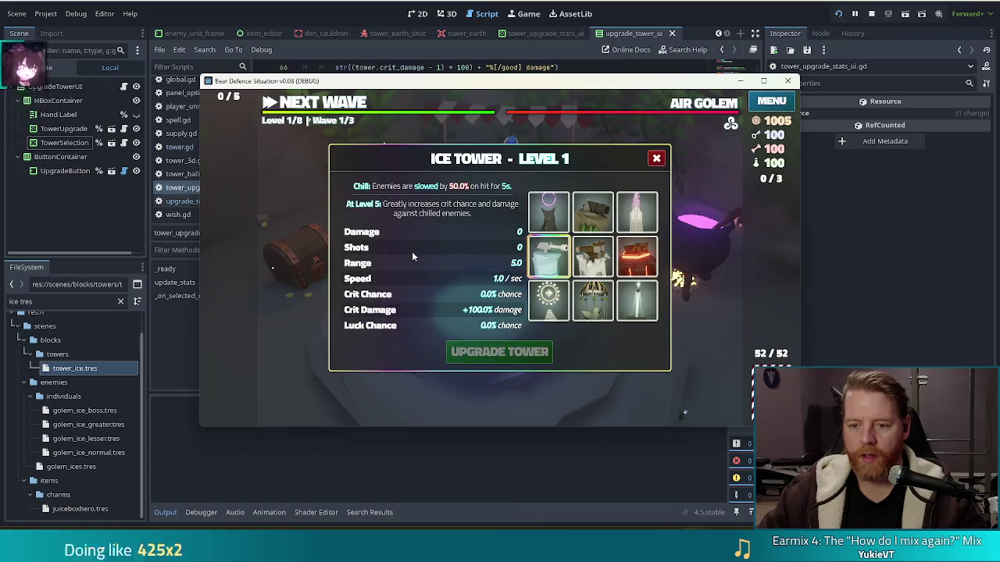
Trigger the breakpoint once more from a stat row, continue, then remove the line 87 breakpoint.
{"action": "left_click", "coordinate": [411, 250]}
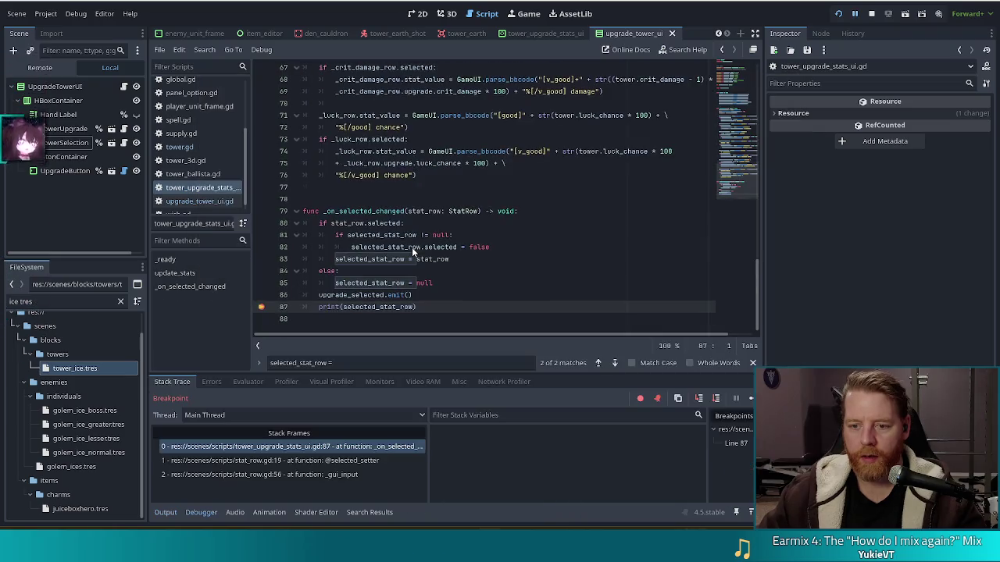
{"action": "left_click", "coordinate": [748, 399]}
{"action": "left_click", "coordinate": [172, 514]}
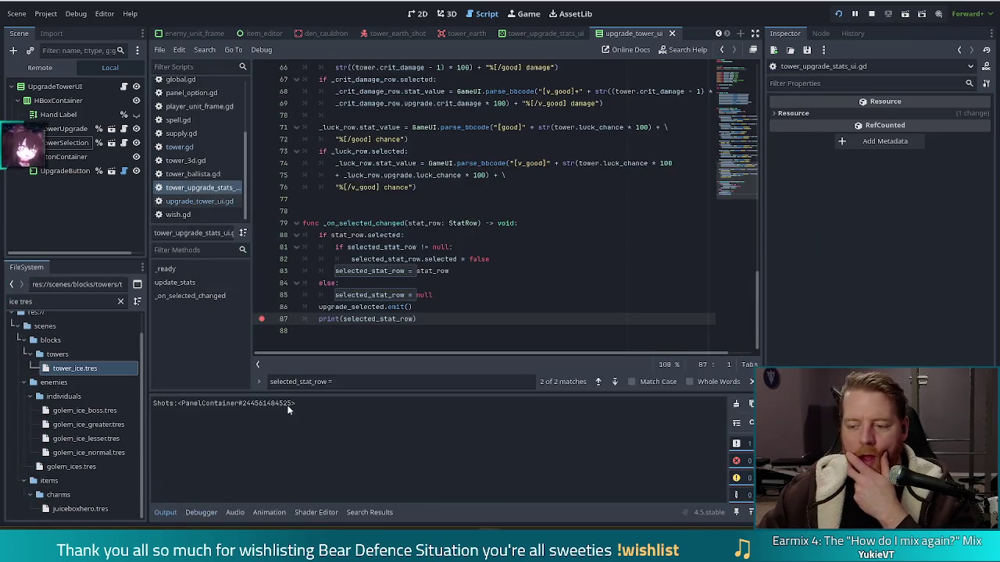
{"action": "left_click", "coordinate": [262, 320]}
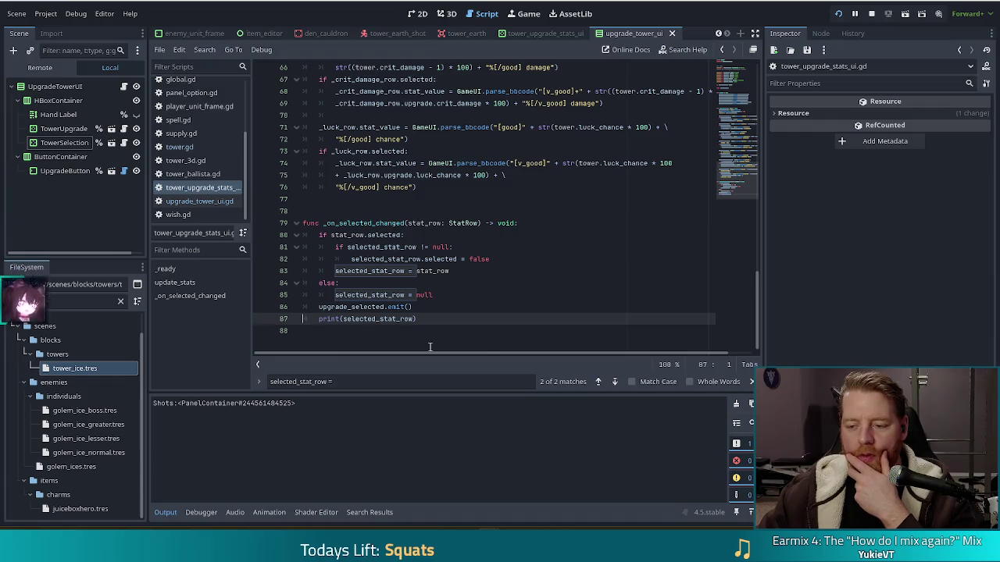
{"action": "key", "text": "alt+Tab"}
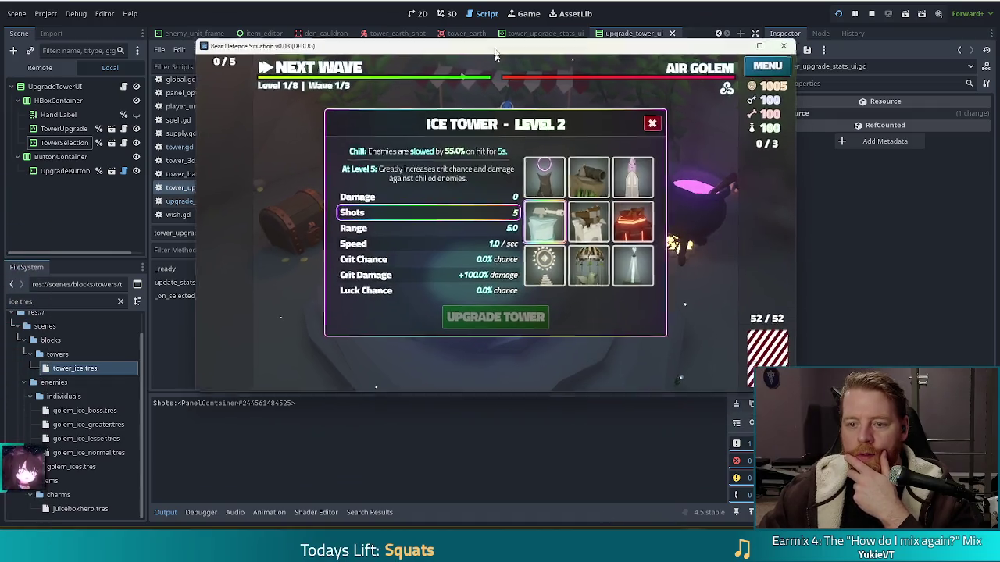
Toggle the Shots and Damage rows, then switch to the Ballista Tower and move selection to Damage.
{"action": "left_click", "coordinate": [440, 193]}
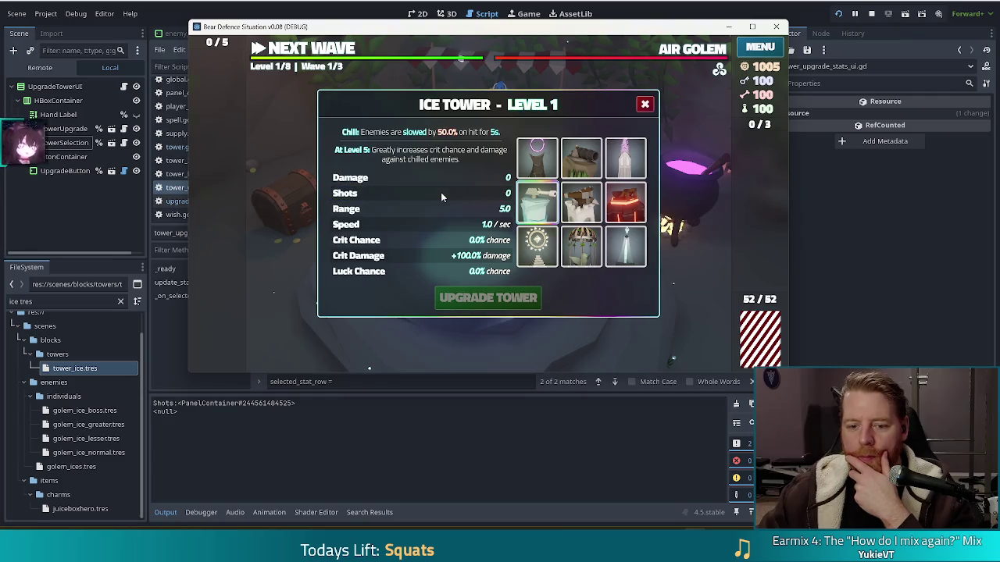
{"action": "left_click", "coordinate": [441, 194]}
{"action": "left_click", "coordinate": [440, 193]}
{"action": "left_click", "coordinate": [440, 192]}
{"action": "left_click", "coordinate": [440, 192]}
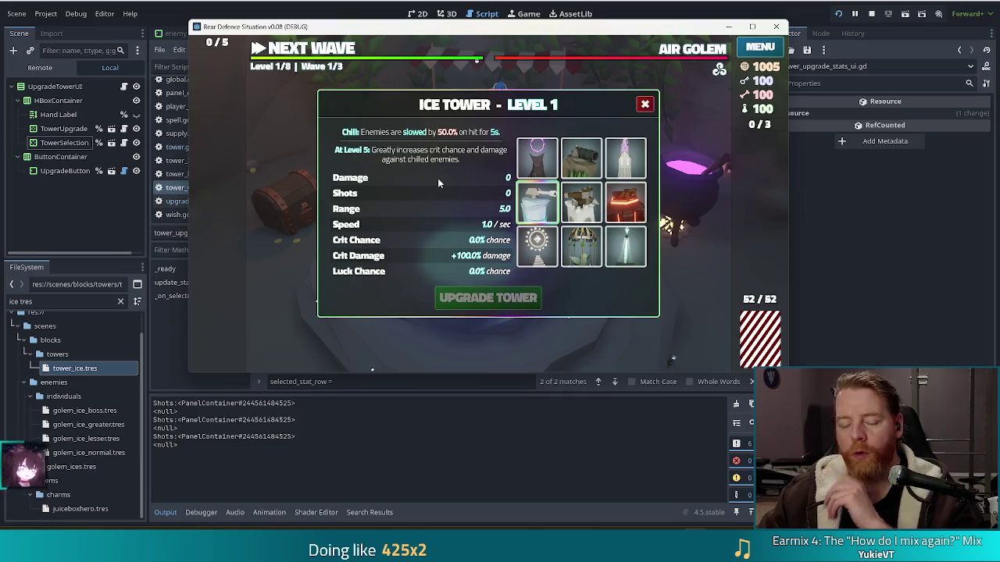
{"action": "left_click", "coordinate": [437, 180]}
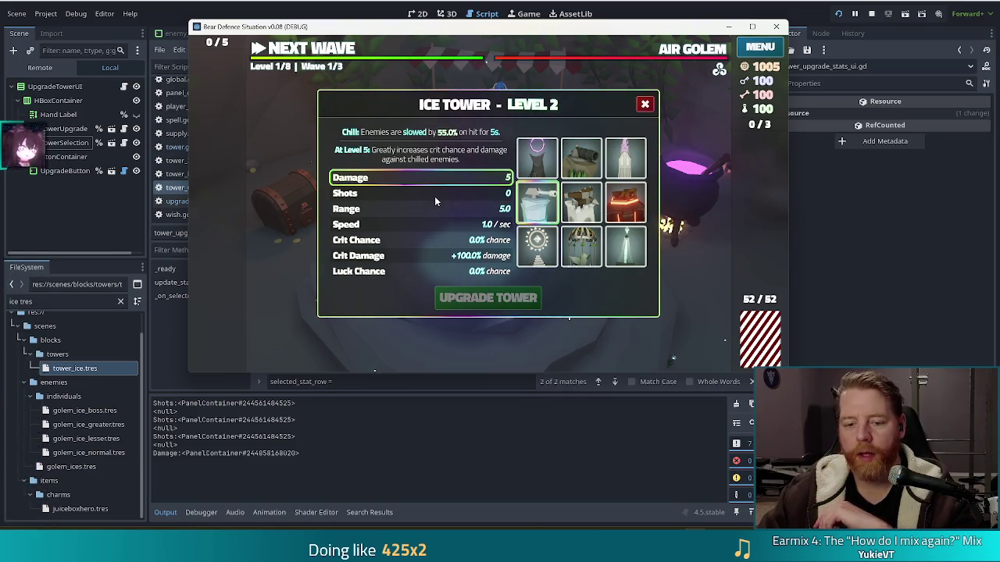
{"action": "left_click", "coordinate": [435, 195]}
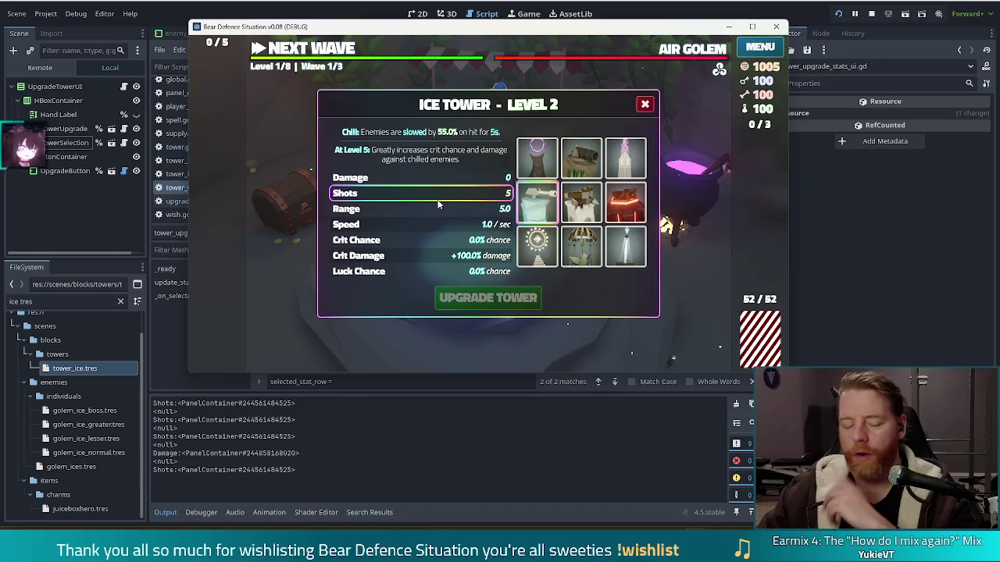
{"action": "left_click", "coordinate": [593, 218]}
{"action": "key", "text": "Up"}
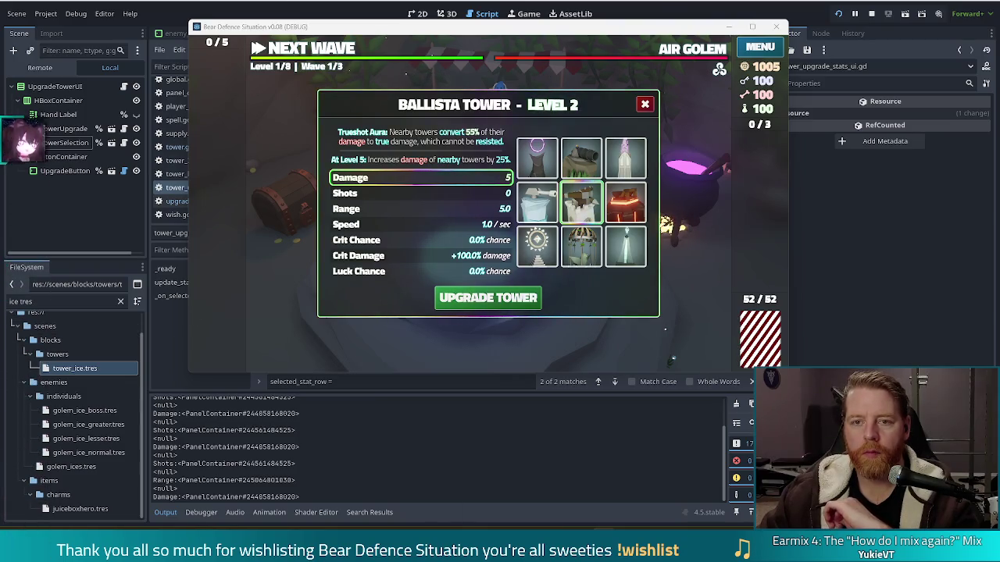
Stop and relaunch the game, select Shots on the Ballista Tower, then switch back to Ice Tower.
{"action": "key", "text": "F8"}
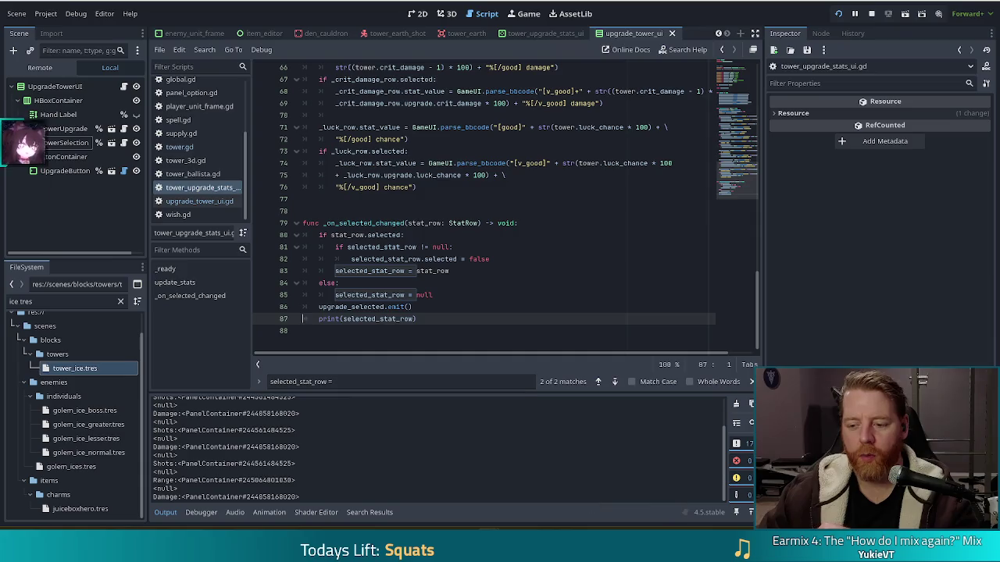
{"action": "key", "text": "alt+Tab"}
{"action": "left_click", "coordinate": [372, 195]}
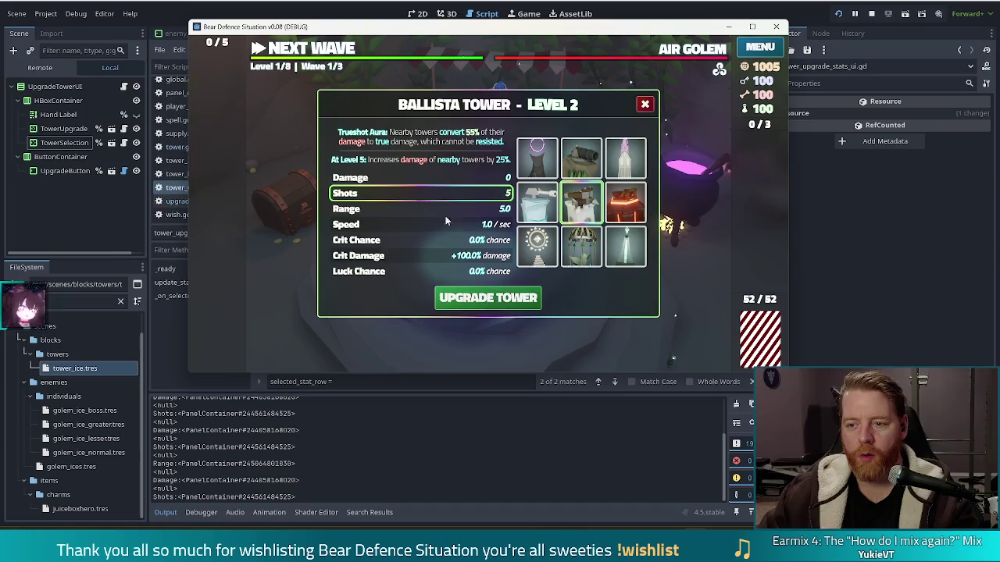
{"action": "left_click", "coordinate": [536, 203]}
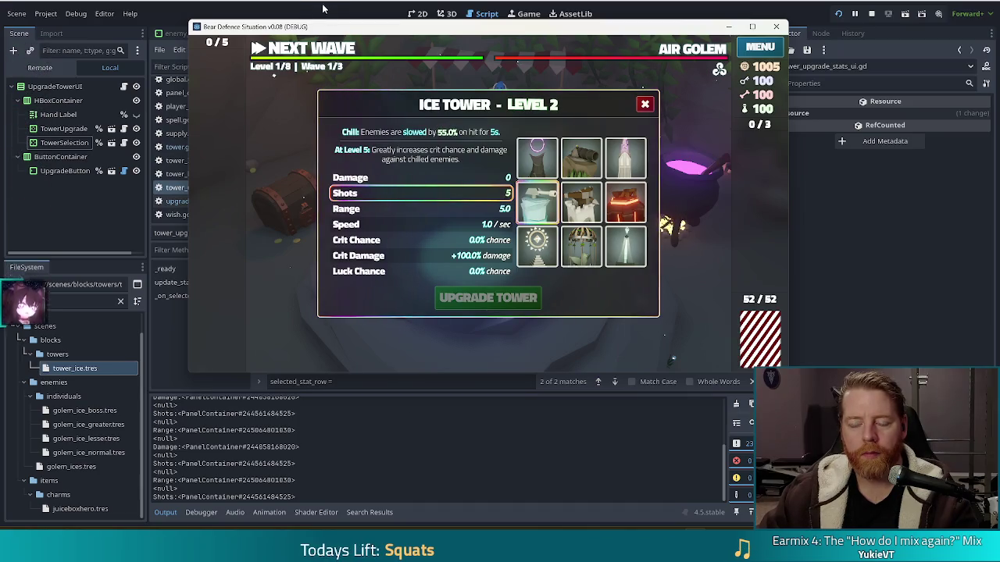
{"action": "mouse_move", "coordinate": [592, 202]}
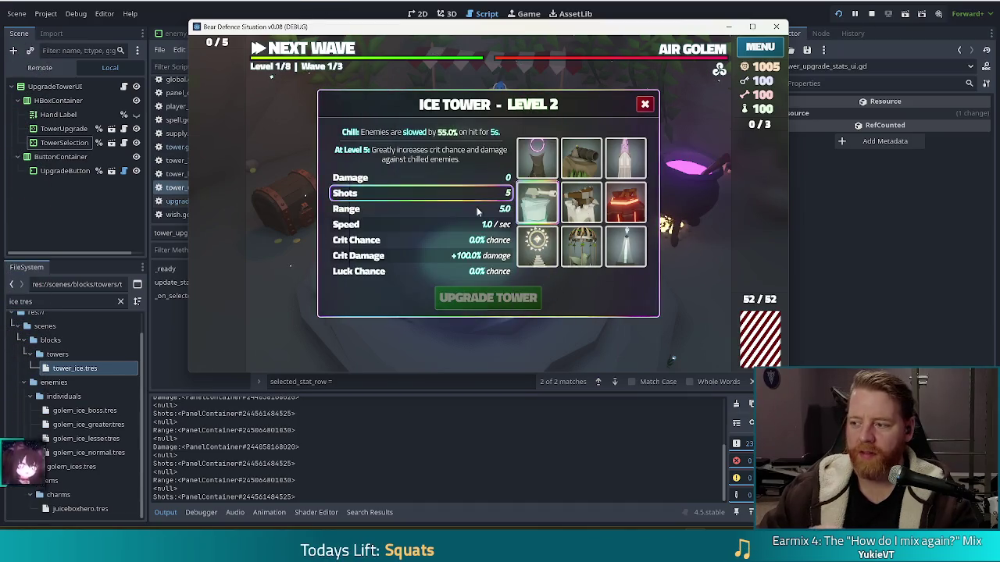
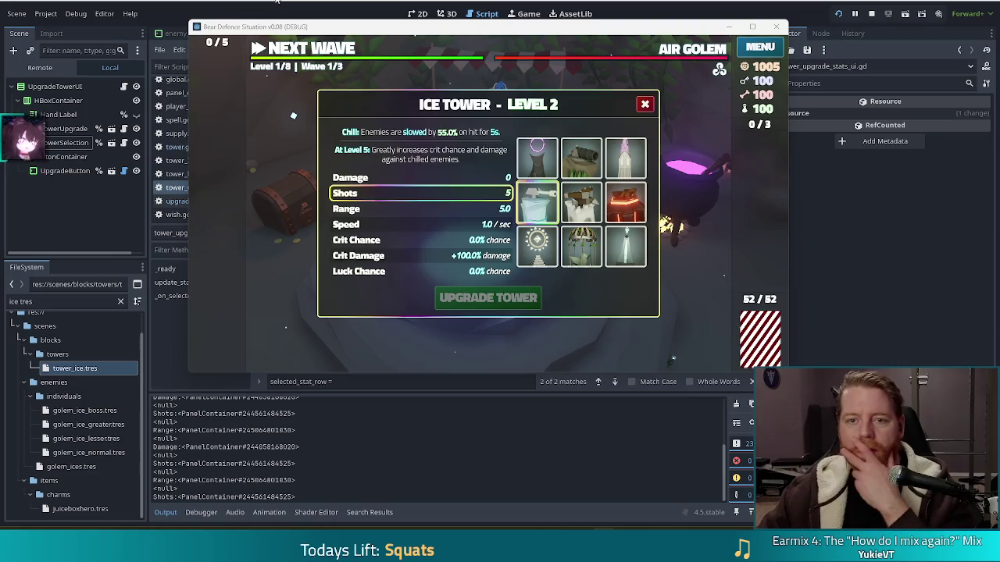
Delete the print(selected_stat_row) debug line, then switch to upgrade_tower_ui.gd's _update_dialog.
{"action": "left_click", "coordinate": [286, 8]}
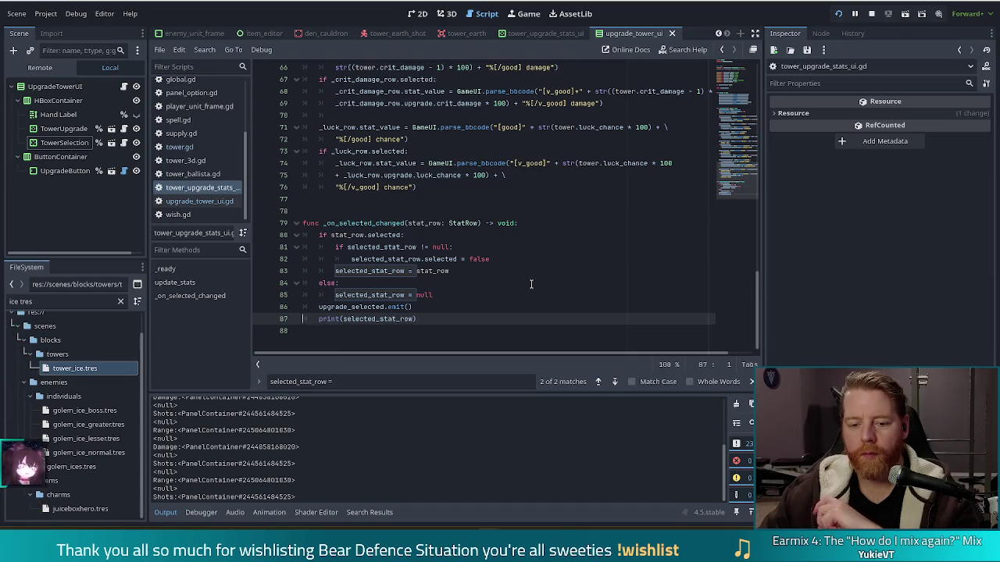
{"action": "left_click_drag", "start_coordinate": [429, 317], "coordinate": [467, 306]}
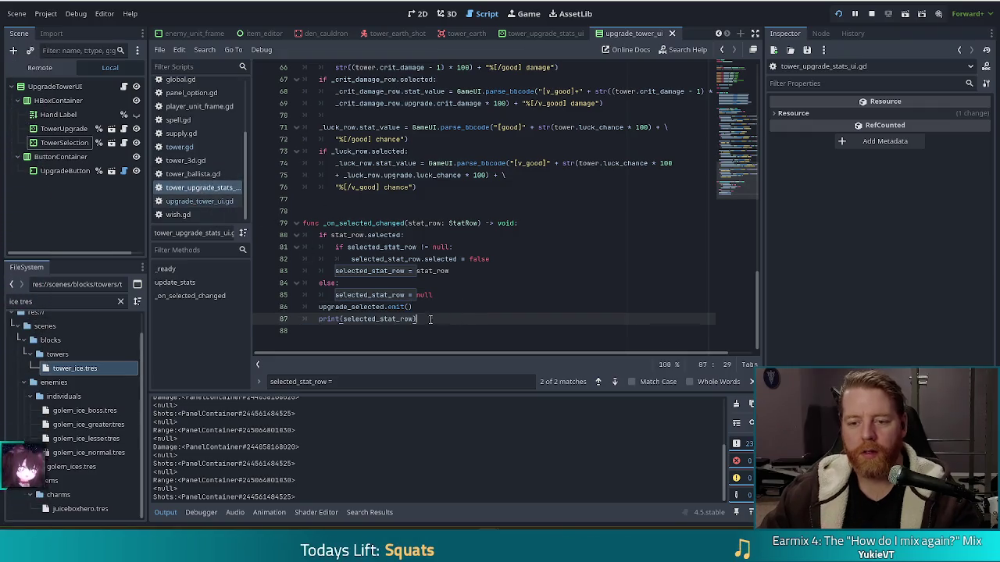
{"action": "key", "text": "Delete"}
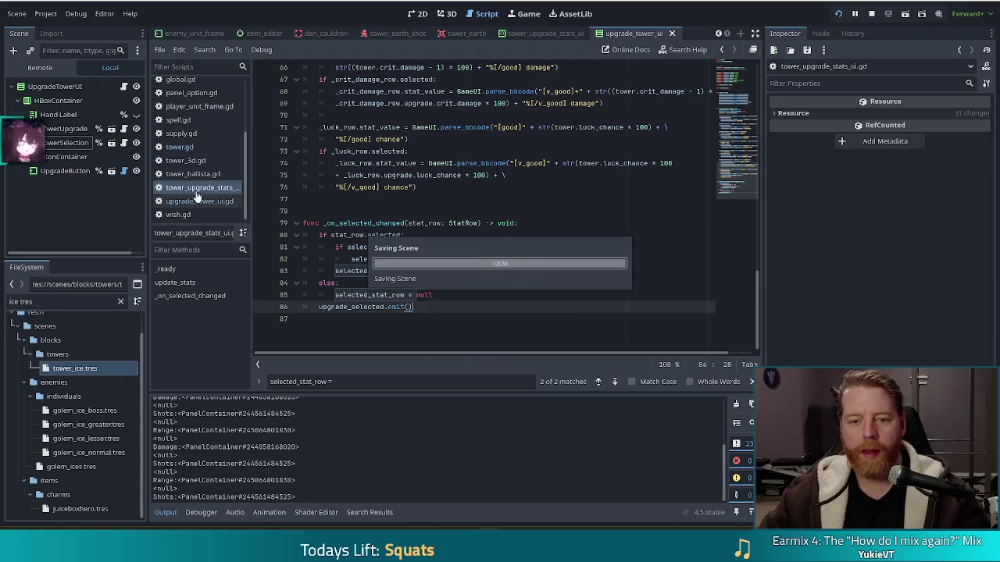
{"action": "left_click", "coordinate": [195, 200]}
{"action": "key", "text": "Down"}
{"action": "key", "text": "Down"}
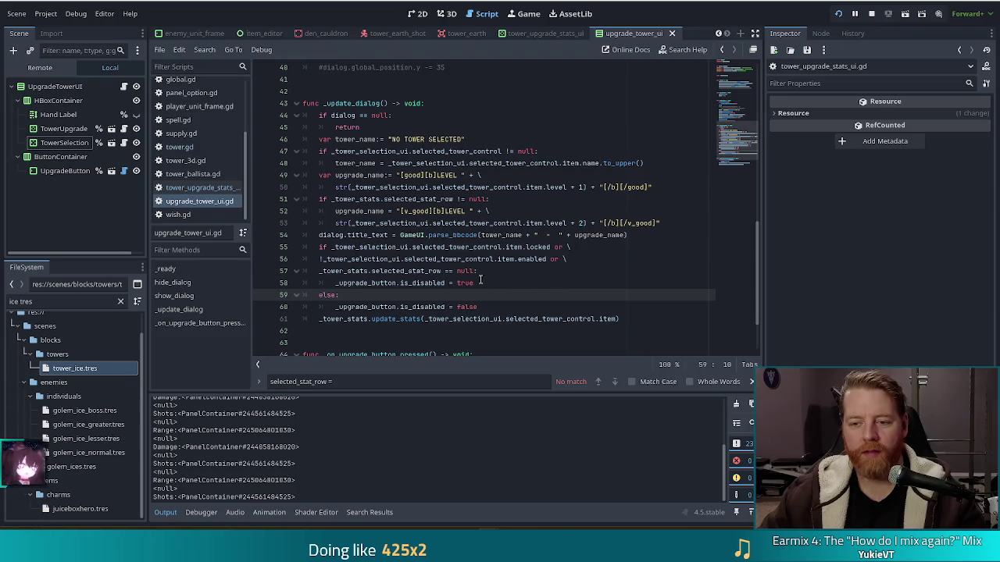
Add a print(_tower_stats.selected_stat_row) line as line 57, below line 56.
{"action": "left_click", "coordinate": [584, 258]}
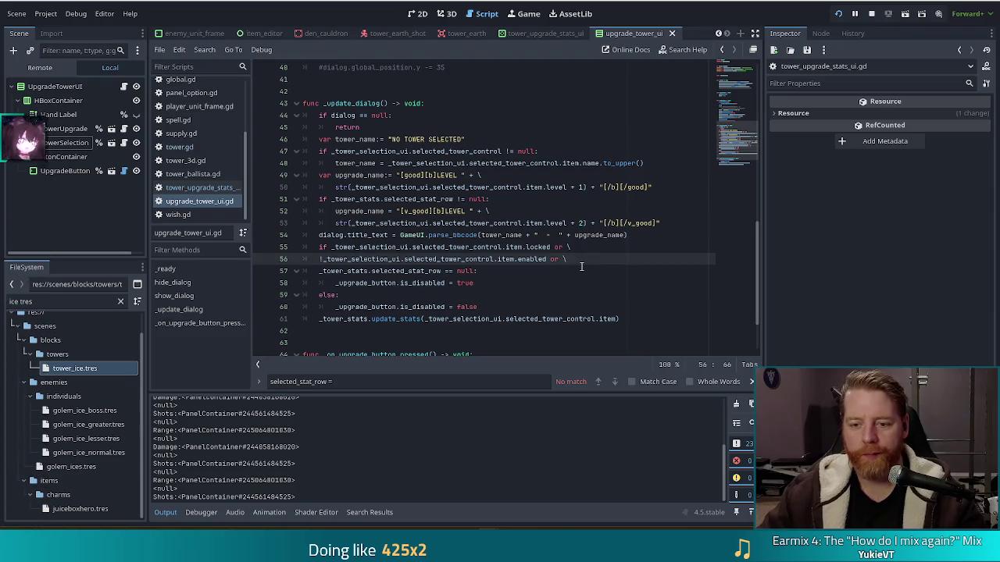
{"action": "key", "text": "Return"}
{"action": "type", "text": "_t"}
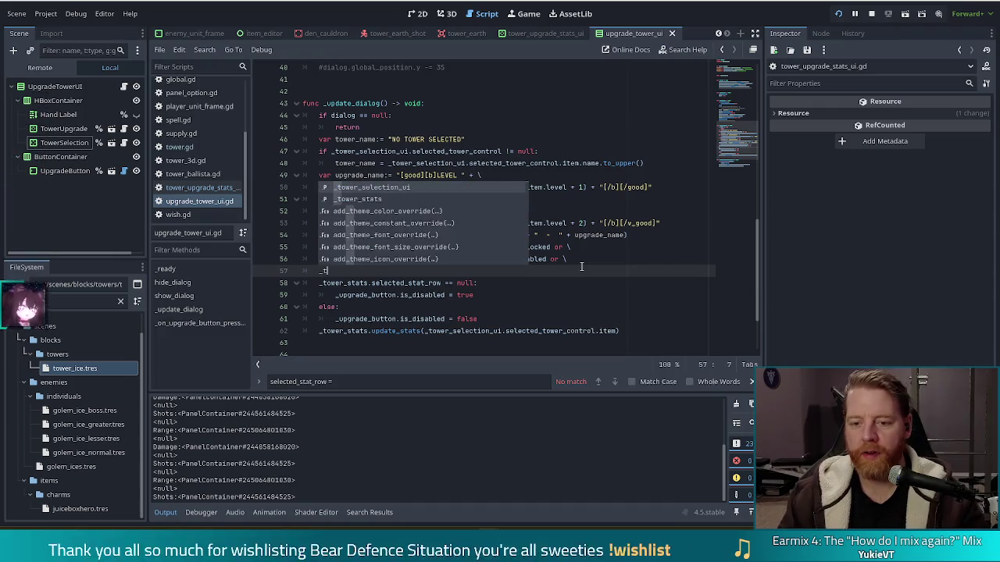
{"action": "type", "text": "ower"}
{"action": "key", "text": "Down"}
{"action": "key", "text": "Return"}
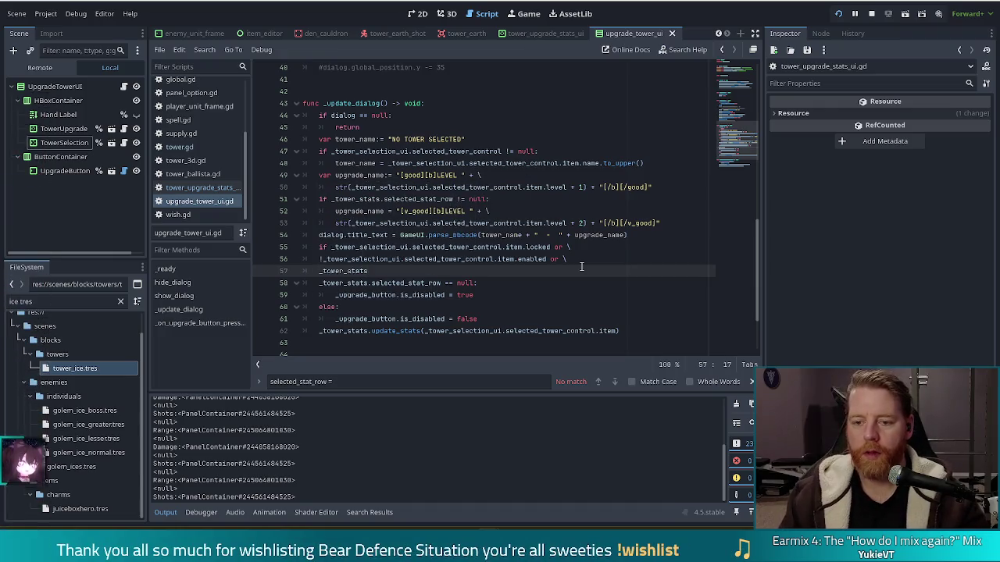
{"action": "type", "text": ".sele"}
{"action": "key", "text": "Return"}
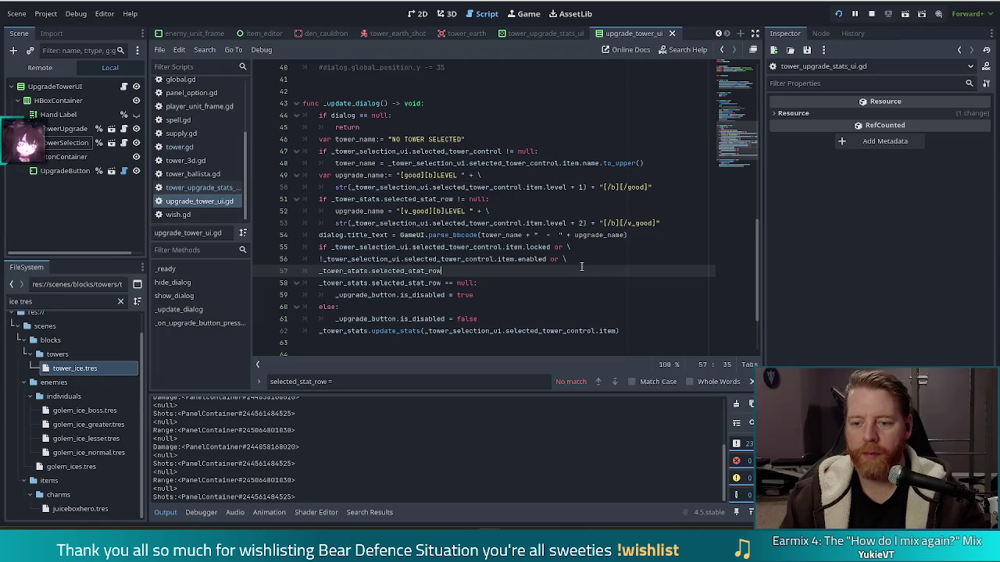
{"action": "key", "text": "Home"}
{"action": "type", "text": "print"}
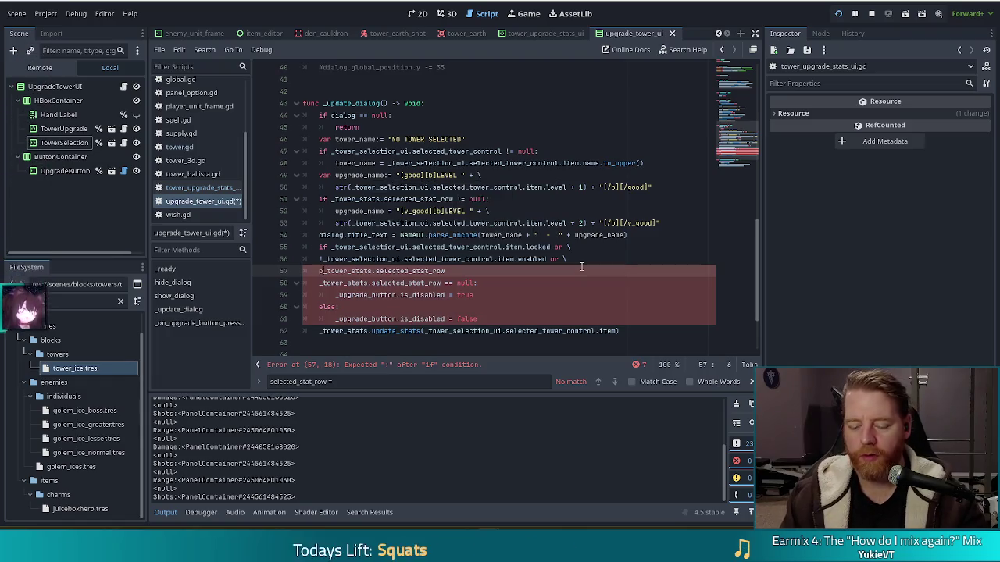
{"action": "type", "text": "("}
{"action": "key", "text": "End"}
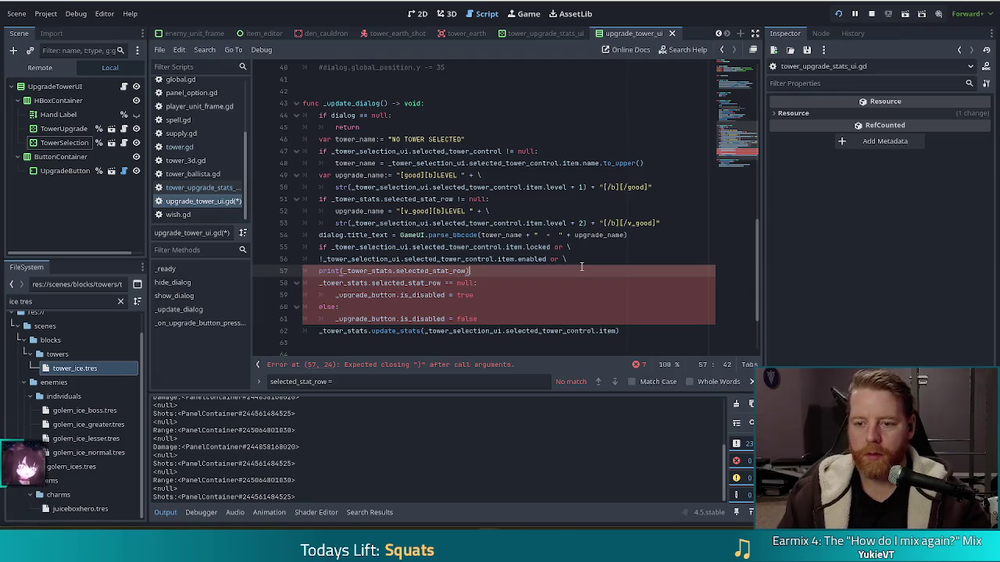
Clear the Output log and delete the misplaced print line again.
{"action": "left_click", "coordinate": [736, 404]}
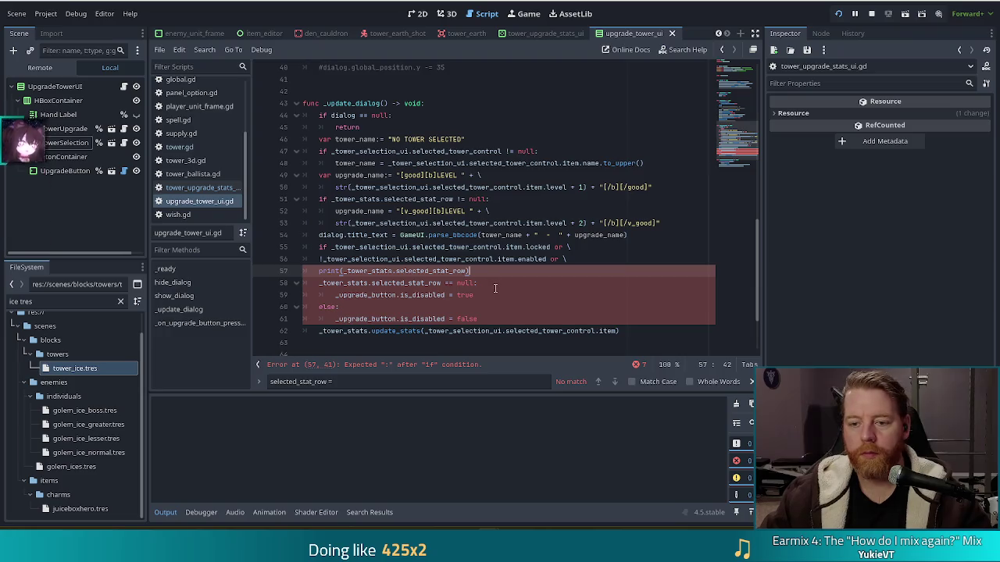
{"action": "key", "text": "ctrl+z"}
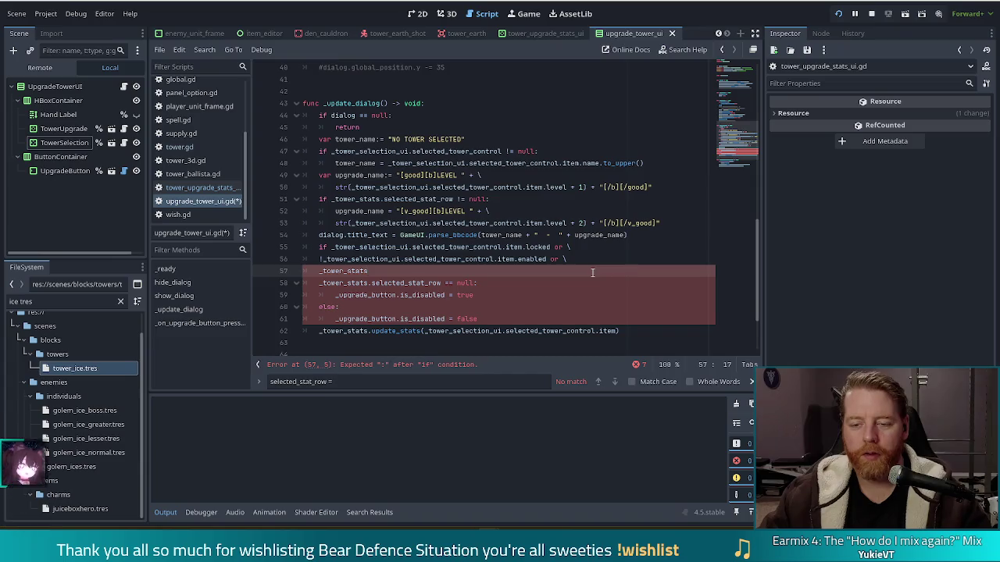
{"action": "key", "text": "ctrl+shift+z"}
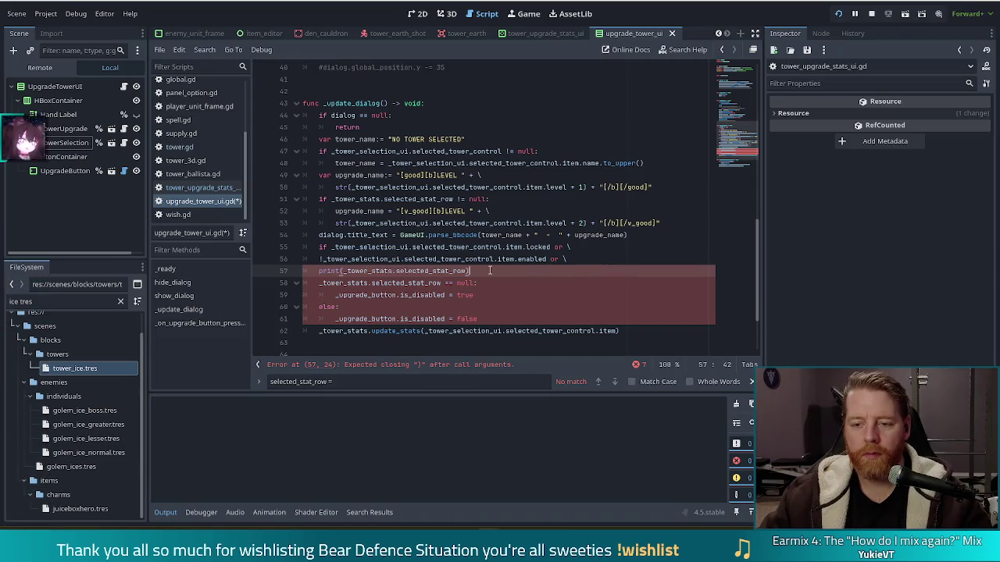
{"action": "left_click_drag", "start_coordinate": [509, 270], "coordinate": [574, 261]}
{"action": "key", "text": "ctrl+c"}
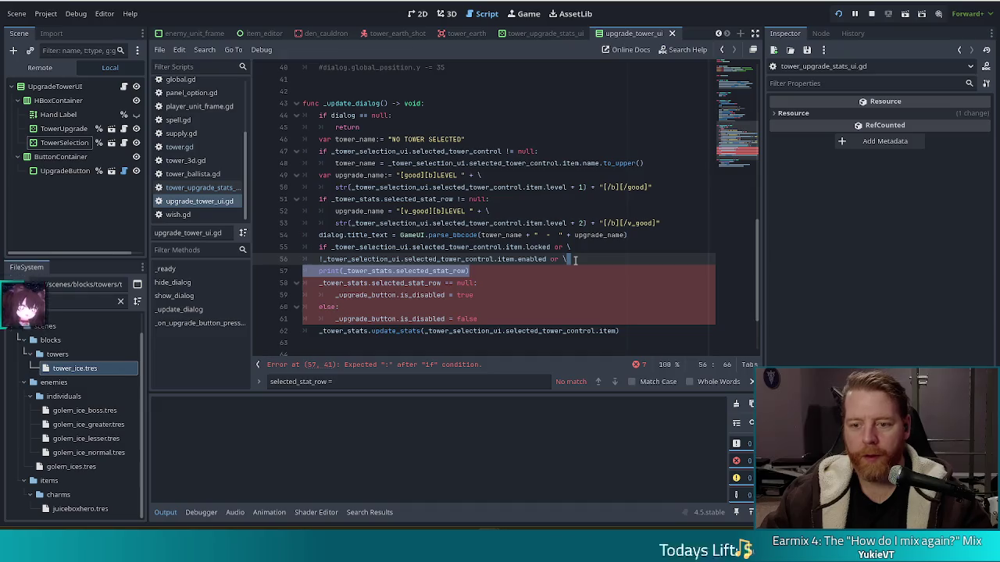
{"action": "key", "text": "BackSpace"}
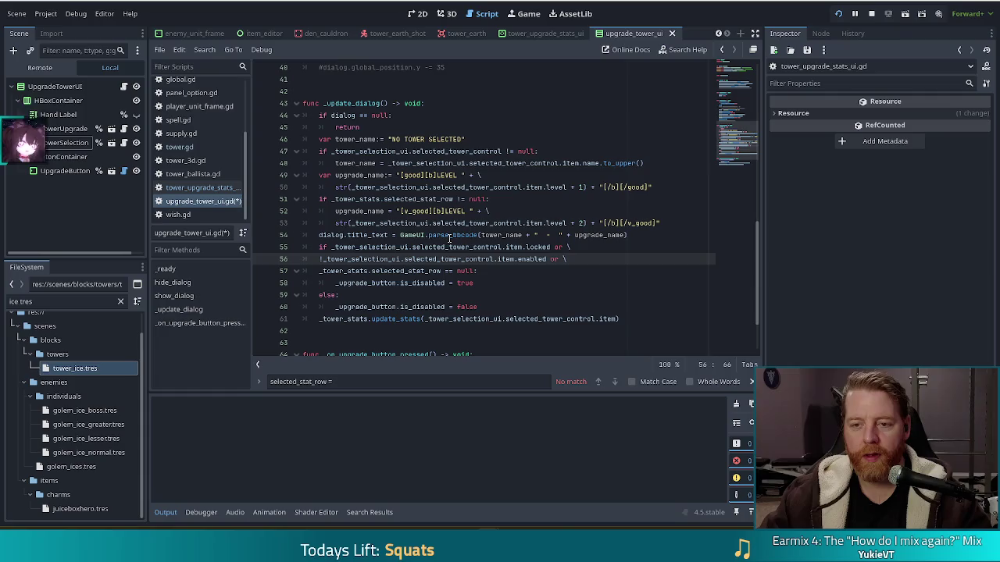
Paste the selected-stat-row print below the update_stats call and save the script.
{"action": "left_click", "coordinate": [631, 319]}
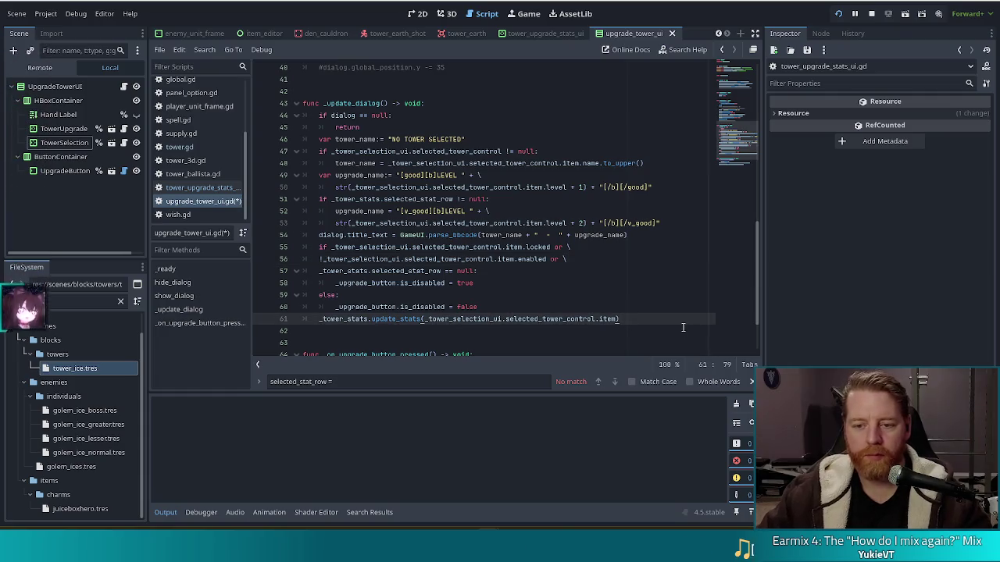
{"action": "key", "text": "Return"}
{"action": "key", "text": "Return"}
{"action": "key", "text": "ctrl+v"}
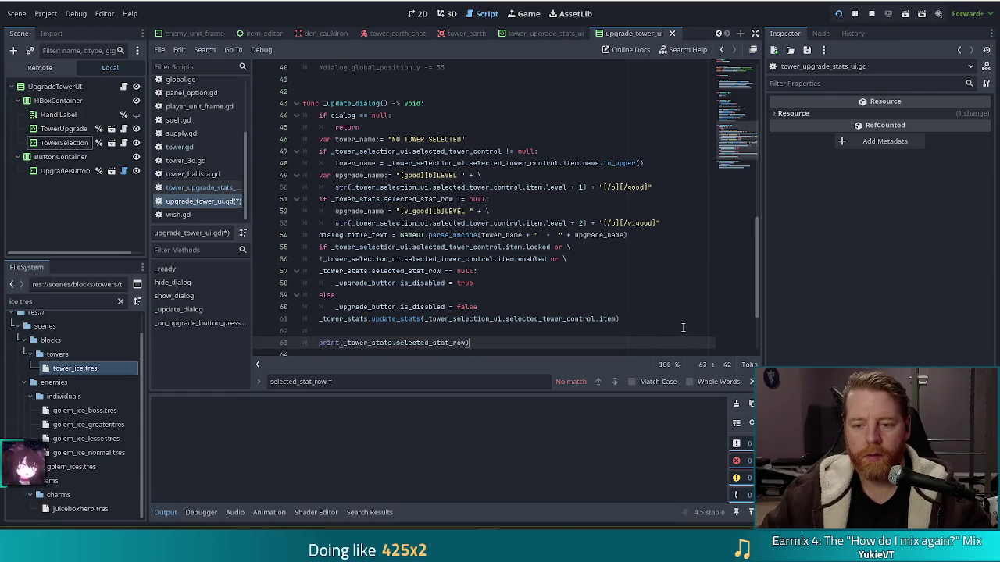
{"action": "scroll", "coordinate": [386, 286], "scroll_direction": "down", "scroll_amount": 3}
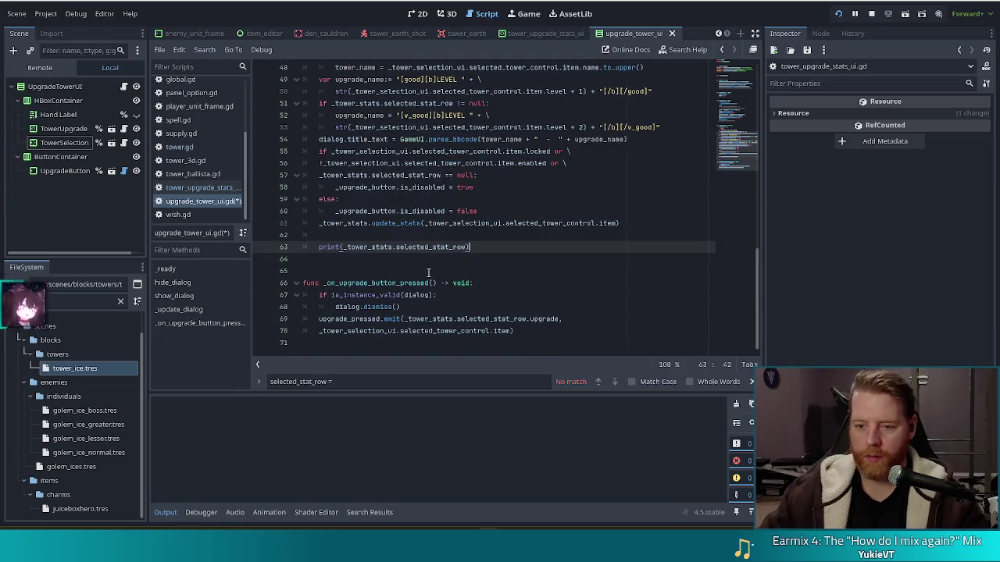
{"action": "key", "text": "ctrl+s"}
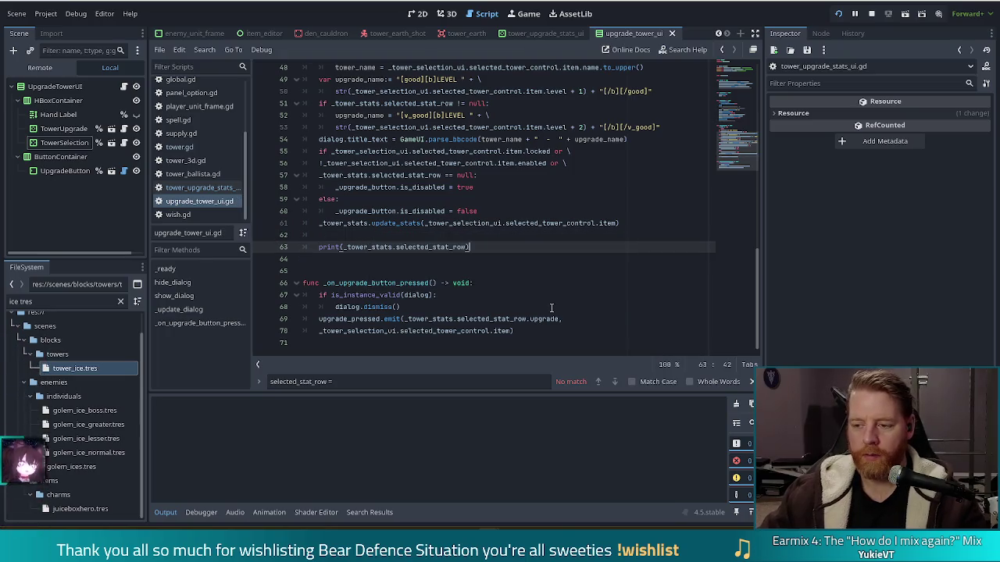
In the running game, toggle between Ballista and Ice towers to watch the printed stat rows.
{"action": "key", "text": "alt+Tab"}
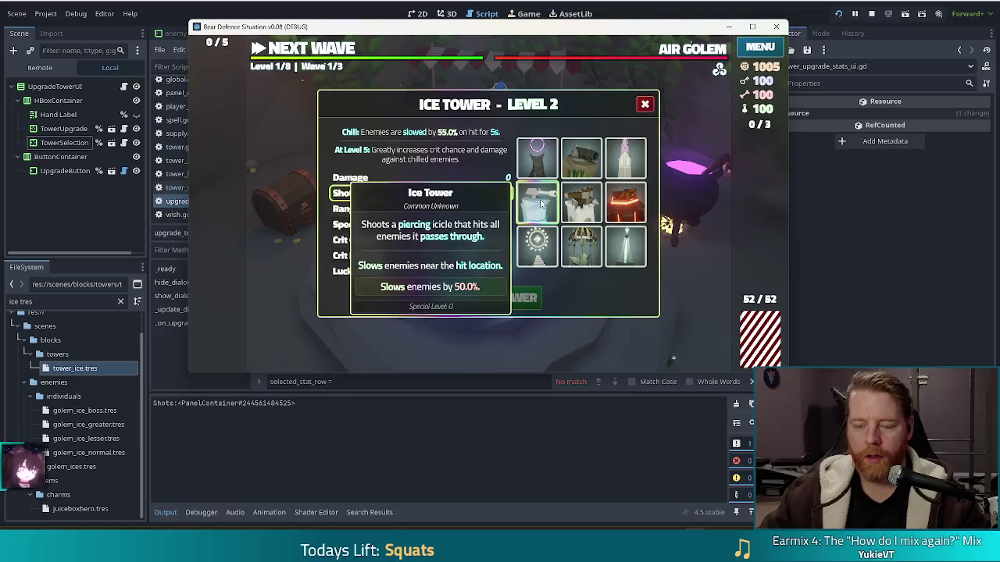
{"action": "left_click", "coordinate": [581, 203]}
{"action": "left_click", "coordinate": [536, 205]}
{"action": "left_click", "coordinate": [535, 205]}
{"action": "left_click", "coordinate": [533, 205]}
{"action": "left_click", "coordinate": [532, 205]}
{"action": "left_click", "coordinate": [531, 205]}
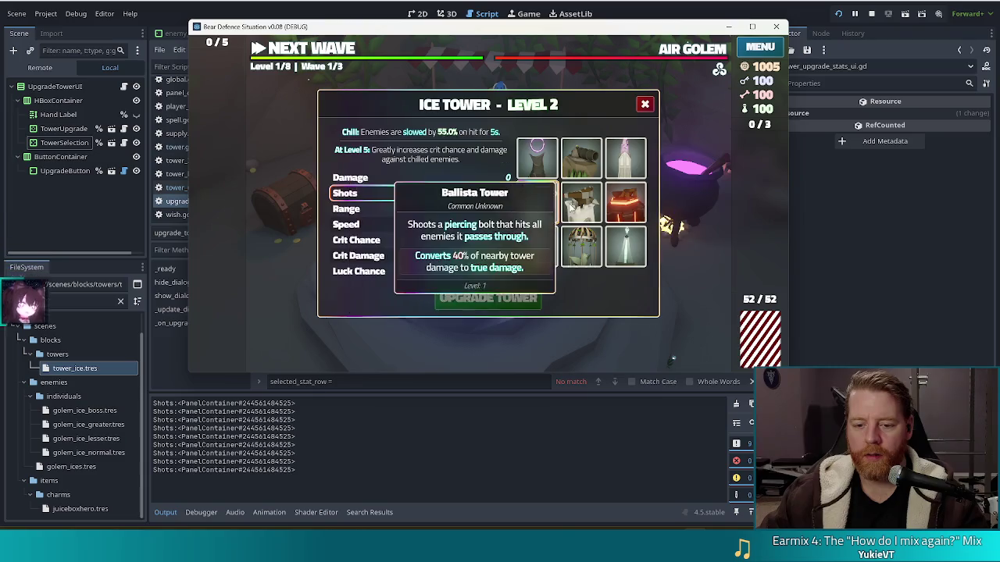
Back in the script, select the trailing print statement.
{"action": "key", "text": "alt+Tab"}
{"action": "scroll", "coordinate": [524, 254], "scroll_direction": "up", "scroll_amount": 1}
{"action": "mouse_move", "coordinate": [619, 272]}
{"action": "left_mouse_down"}
{"action": "mouse_move", "coordinate": [625, 262]}
{"action": "mouse_move", "coordinate": [619, 276]}
{"action": "left_mouse_up"}
{"action": "left_click", "coordinate": [615, 283]}
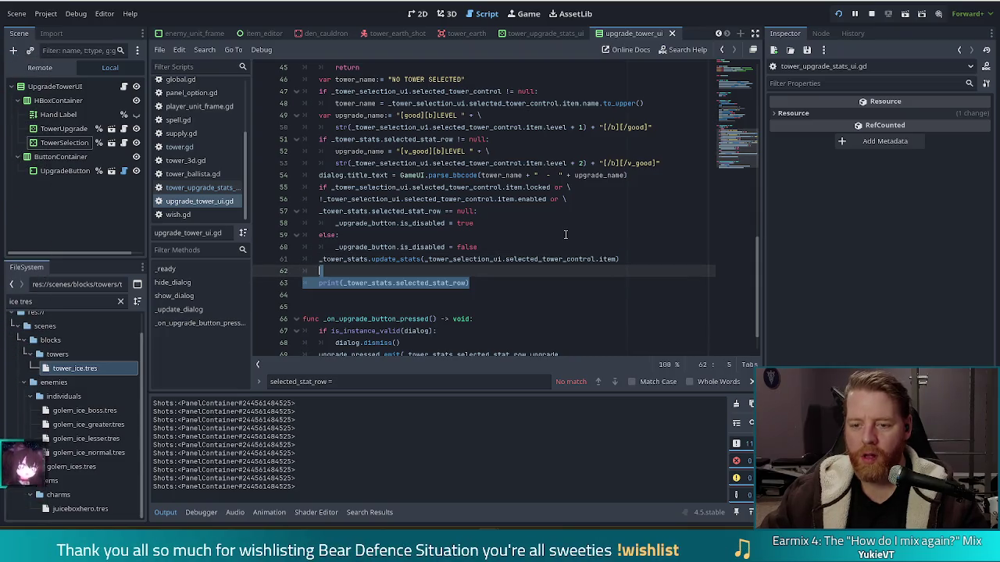
Move the stat-row print to a new line below dialog.title_text and save.
{"action": "key", "text": "BackSpace"}
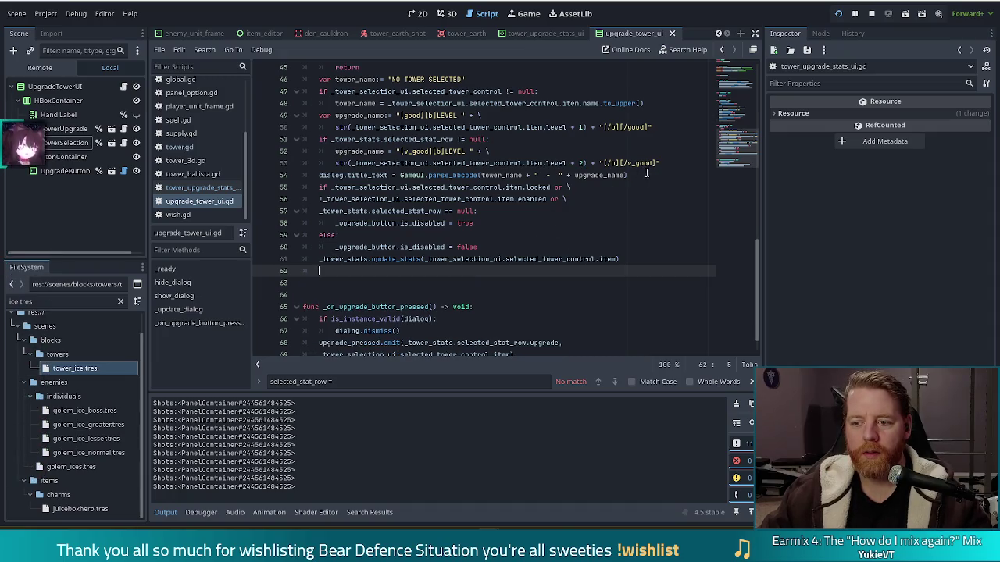
{"action": "left_click", "coordinate": [646, 175]}
{"action": "key", "text": "Return"}
{"action": "key", "text": "ctrl+v"}
{"action": "key", "text": "ctrl+s"}
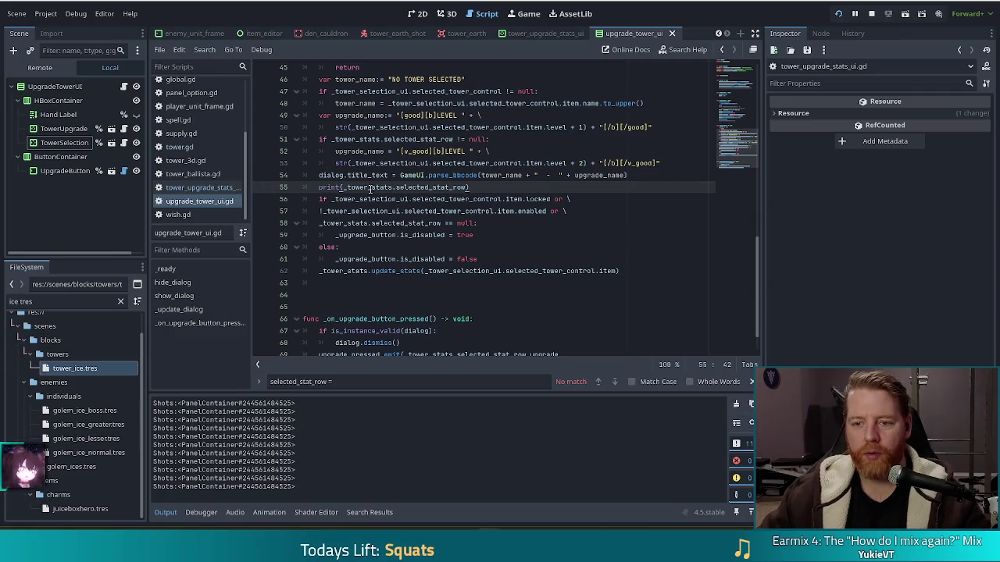
Inspect the upgrade-button condition on lines 56-58: locked, enabled and null stat-row checks.
{"action": "left_click", "coordinate": [414, 201]}
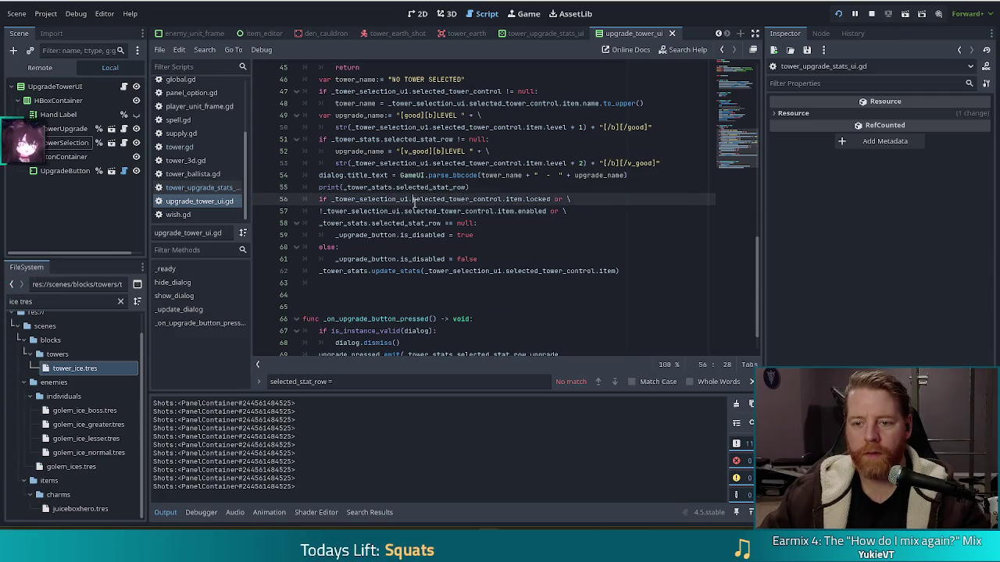
{"action": "left_click_drag", "start_coordinate": [319, 224], "coordinate": [494, 224]}
{"action": "left_click", "coordinate": [480, 212]}
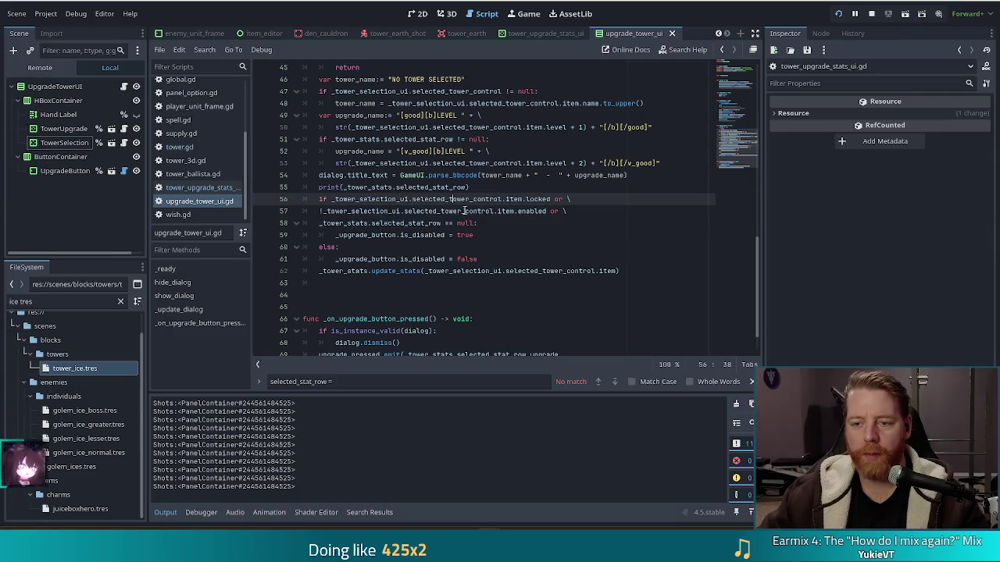
{"action": "mouse_move", "coordinate": [338, 200]}
{"action": "left_mouse_down"}
{"action": "mouse_move", "coordinate": [440, 200]}
{"action": "mouse_move", "coordinate": [479, 212]}
{"action": "mouse_move", "coordinate": [440, 200]}
{"action": "mouse_move", "coordinate": [475, 199]}
{"action": "left_mouse_up"}
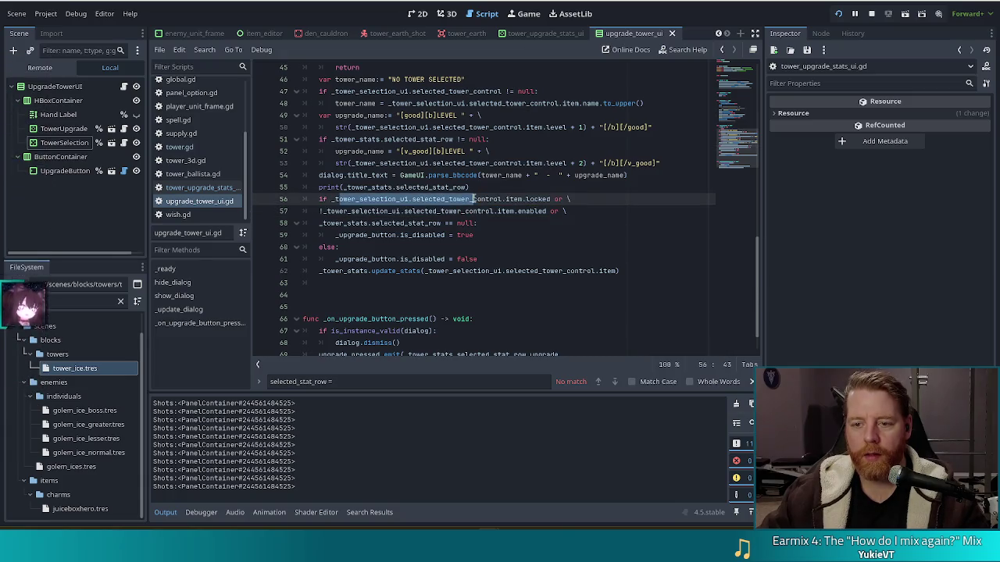
{"action": "left_click", "coordinate": [525, 199]}
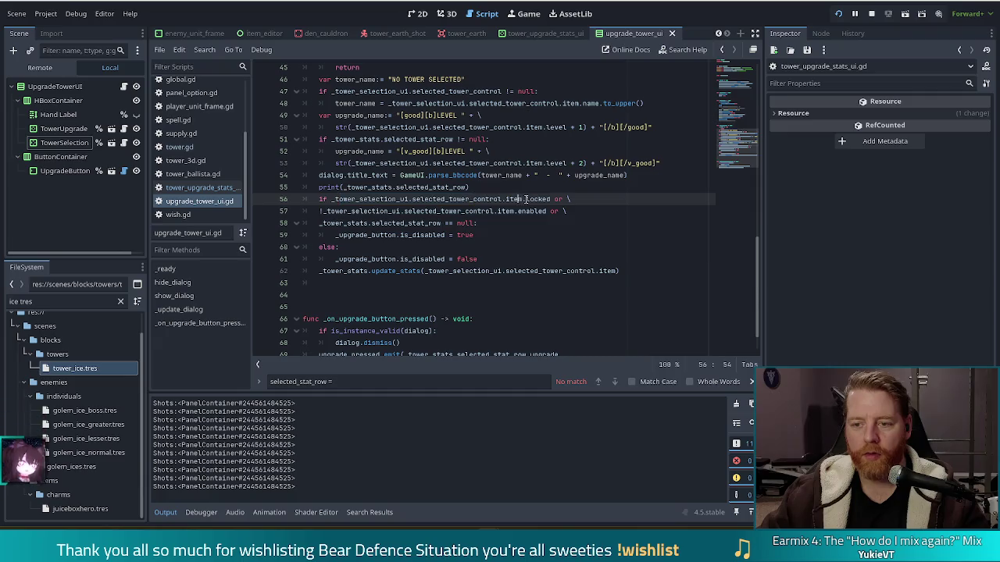
{"action": "left_click", "coordinate": [456, 210]}
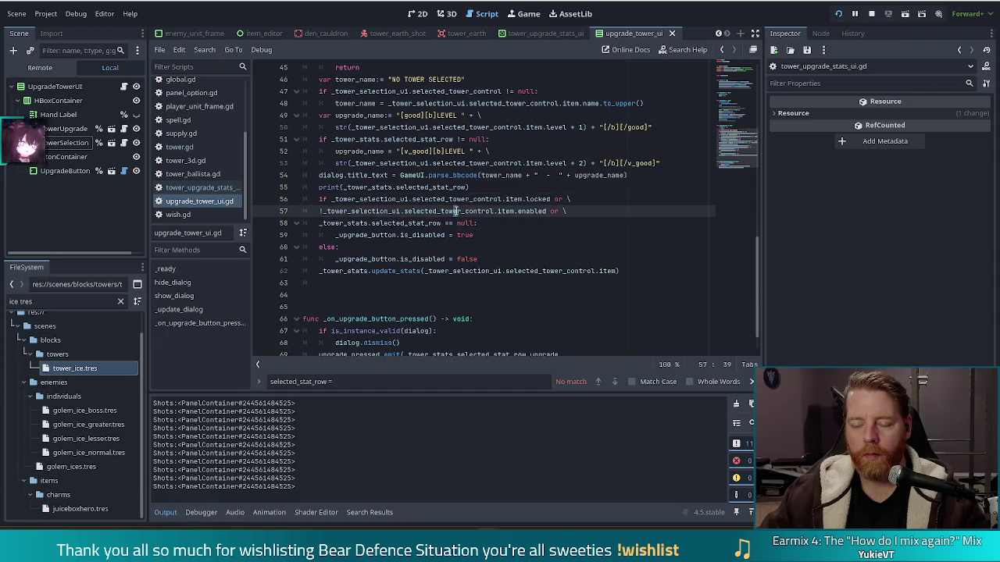
Replace the print argument on line 55 with line 56's .item.locked expression and save.
{"action": "left_click", "coordinate": [414, 212]}
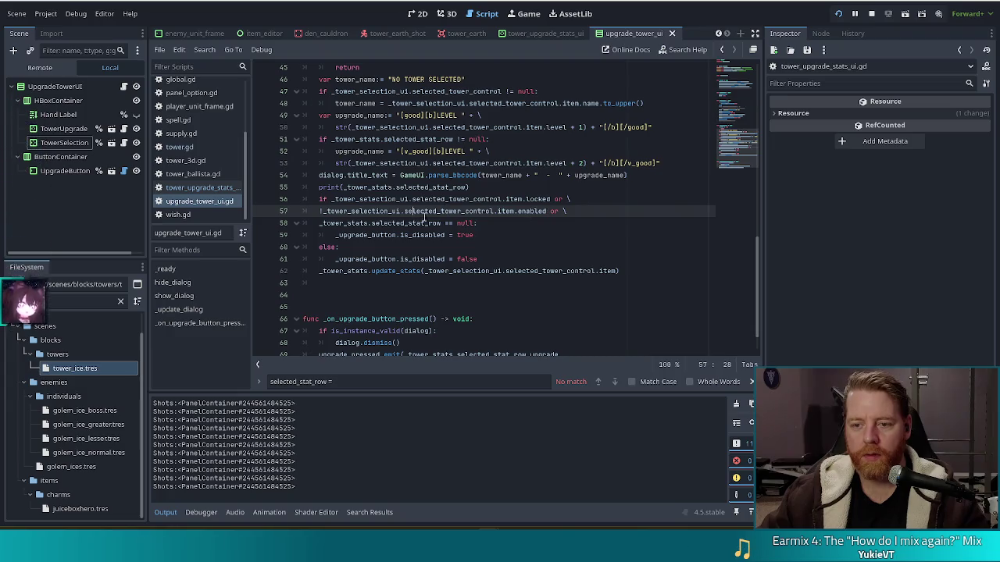
{"action": "left_click", "coordinate": [503, 226]}
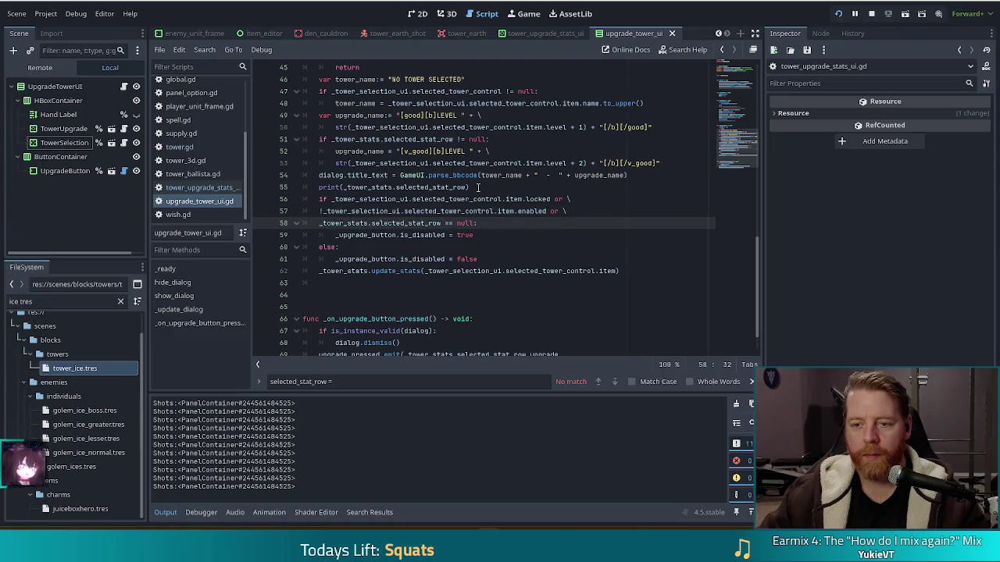
{"action": "left_click", "coordinate": [478, 187]}
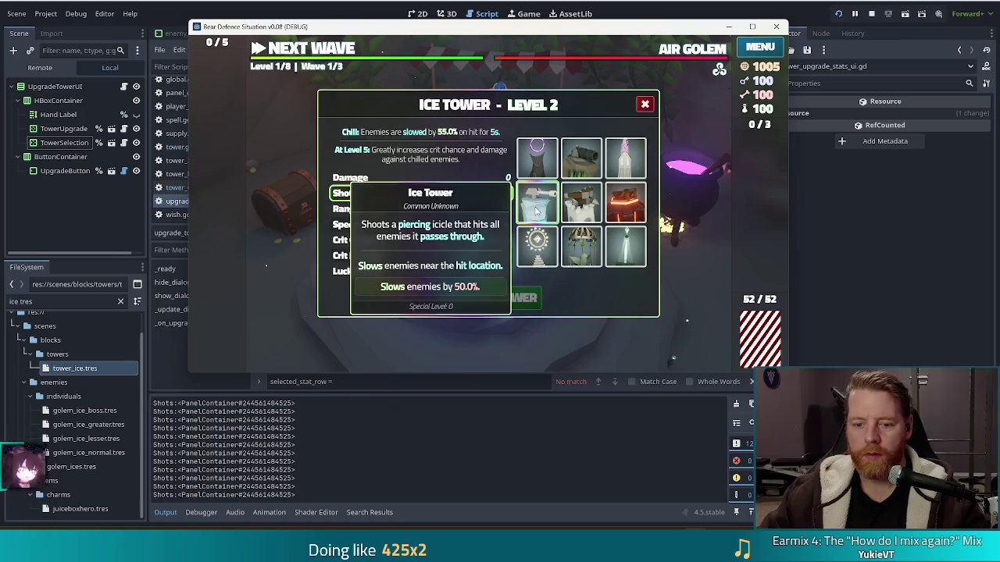
{"action": "key", "text": "alt+Tab"}
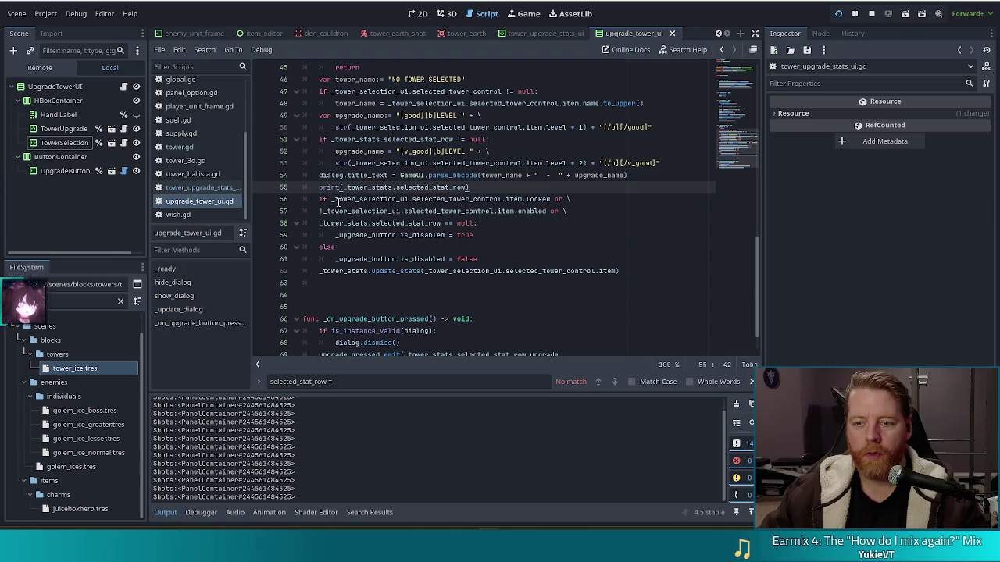
{"action": "left_click_drag", "start_coordinate": [332, 200], "coordinate": [551, 201]}
{"action": "key", "text": "ctrl+c"}
{"action": "left_click_drag", "start_coordinate": [342, 187], "coordinate": [466, 188]}
{"action": "key", "text": "ctrl+v"}
{"action": "key", "text": "ctrl+s"}
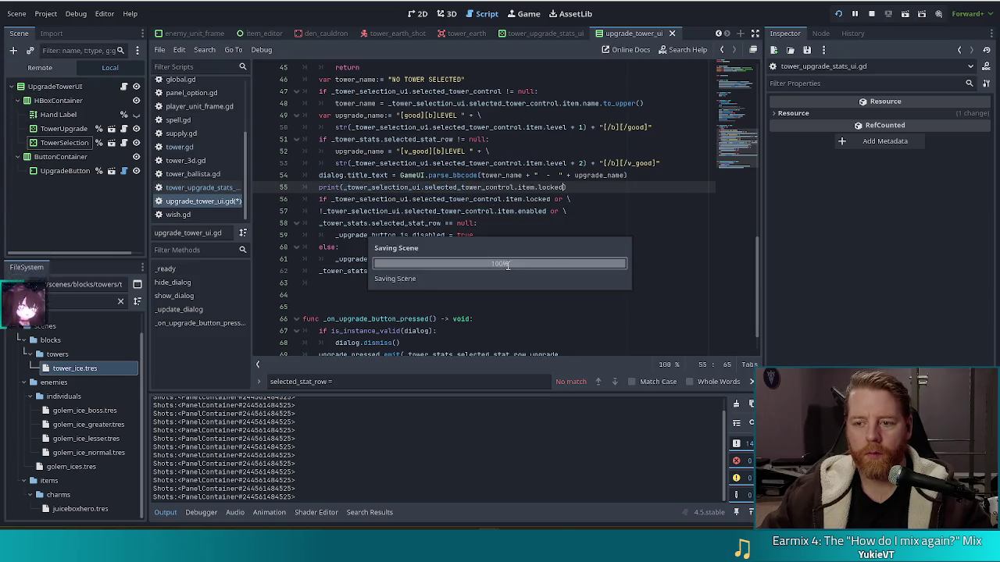
Run the game to check the printed locked value, then return to the script.
{"action": "key", "text": "alt+Tab"}
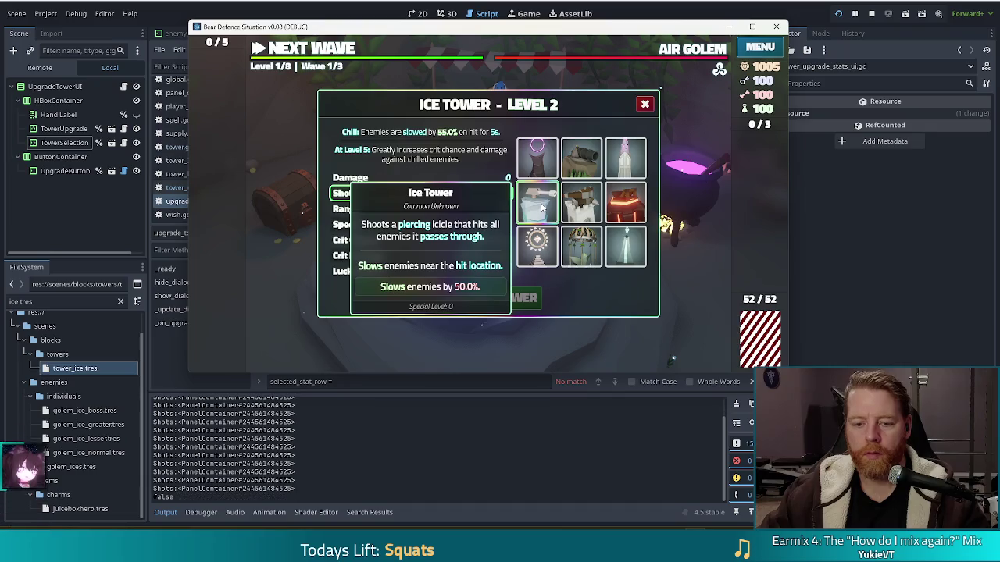
{"action": "key", "text": "alt+Tab"}
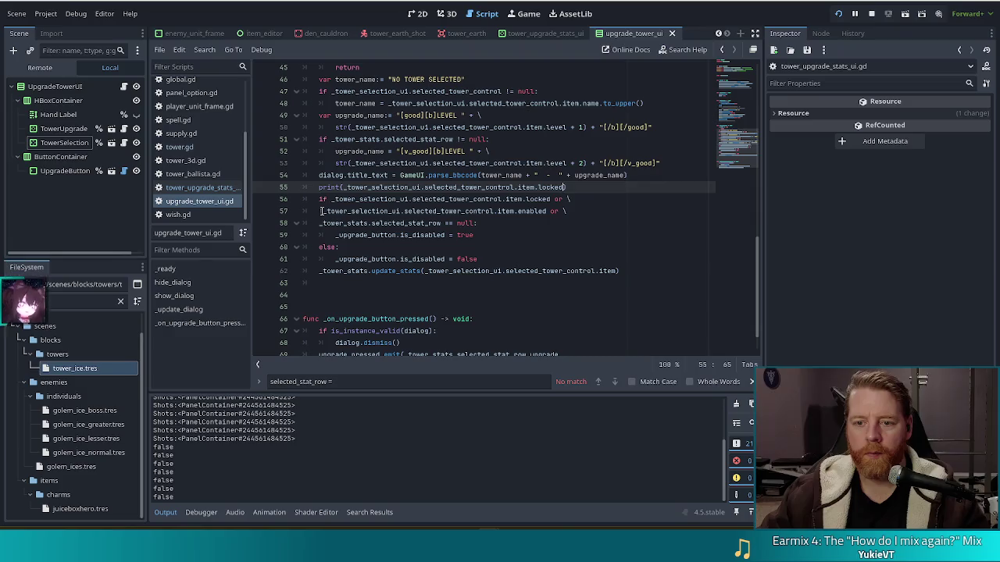
{"action": "left_click", "coordinate": [318, 211]}
Copy line 57's !…item.enabled check into the print() call on line 55.
{"action": "left_click_drag", "start_coordinate": [319, 211], "coordinate": [546, 212]}
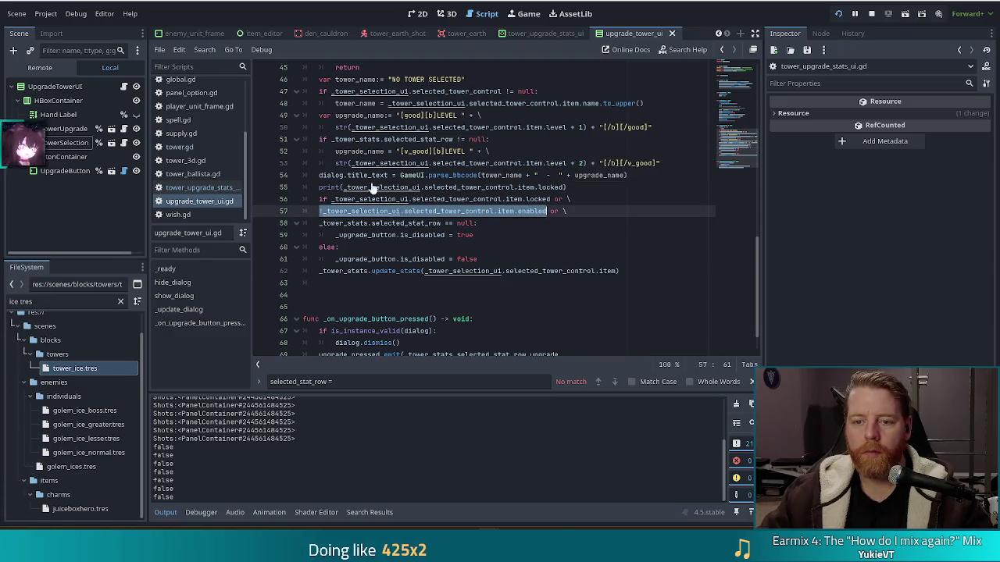
{"action": "key", "text": "ctrl+c"}
{"action": "left_click_drag", "start_coordinate": [343, 187], "coordinate": [572, 188]}
{"action": "key", "text": "ctrl+v"}
Run the game and switch between Ballista and Ice towers to see true and false printed.
{"action": "key", "text": "F5"}
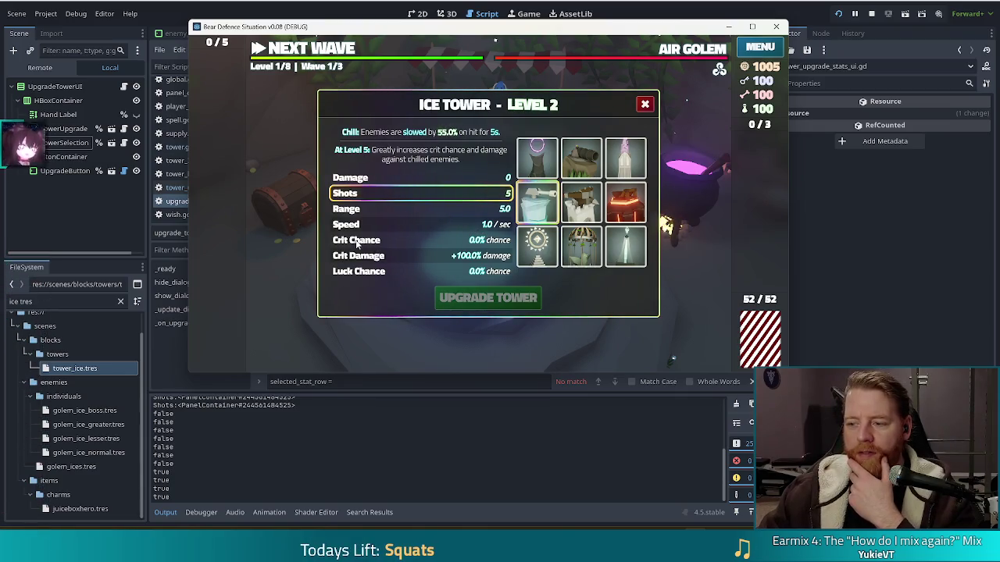
{"action": "mouse_move", "coordinate": [537, 205]}
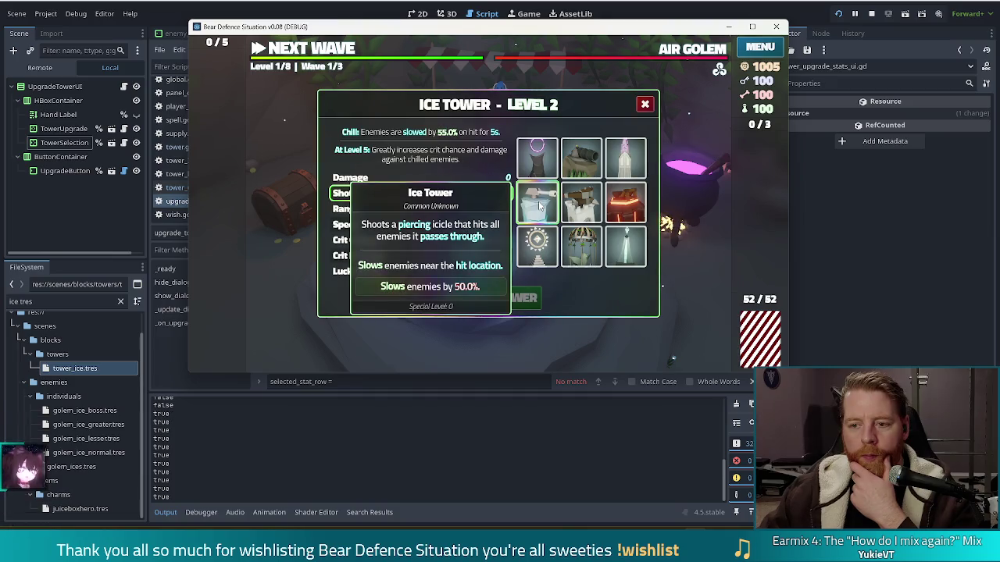
{"action": "left_click", "coordinate": [582, 207]}
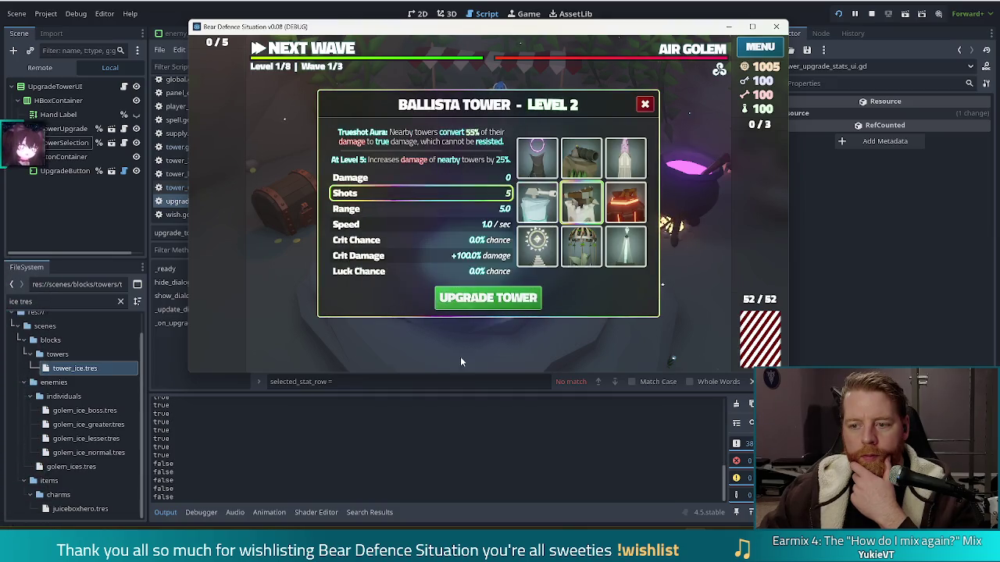
{"action": "left_click", "coordinate": [540, 202]}
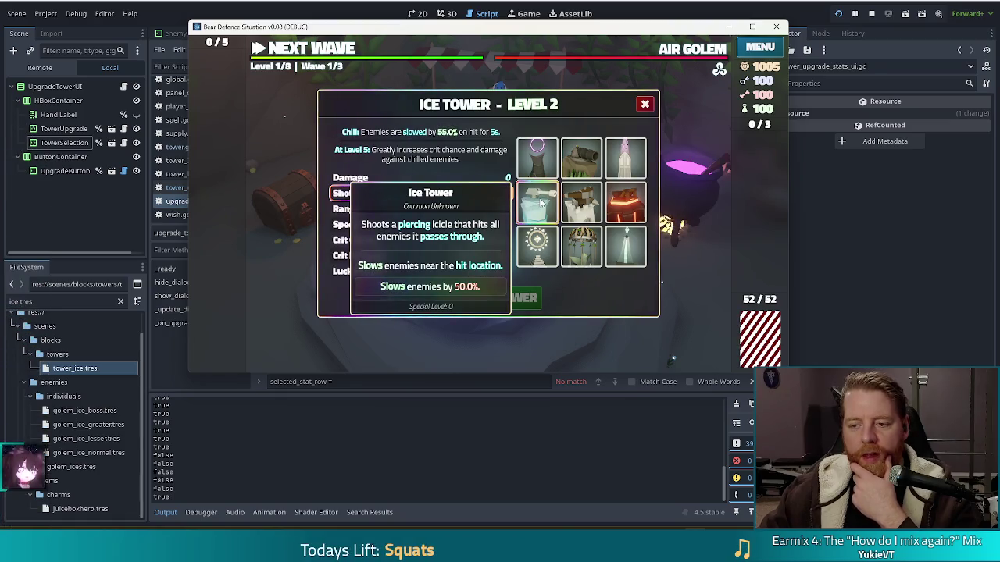
{"action": "left_click", "coordinate": [588, 205]}
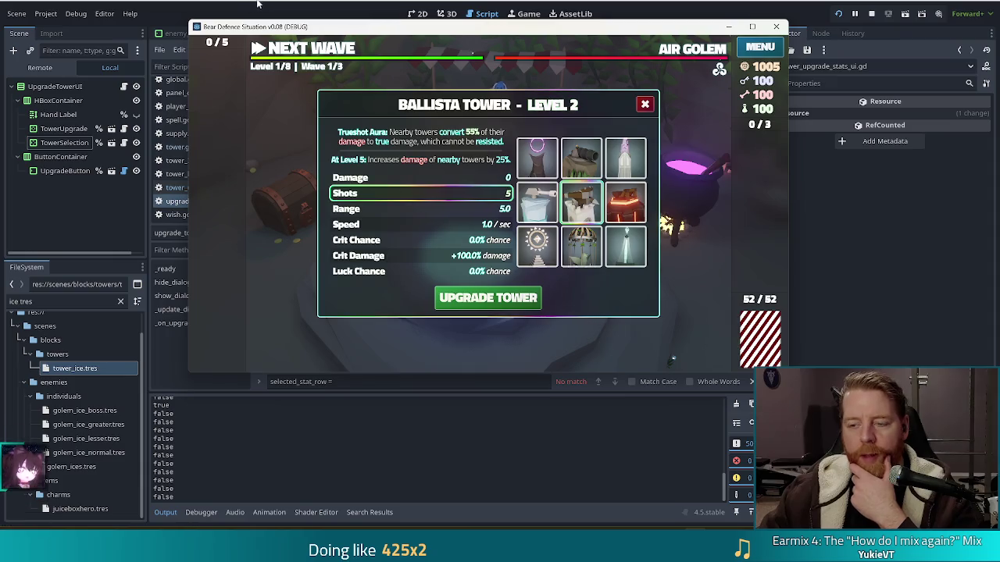
{"action": "left_click", "coordinate": [478, 459]}
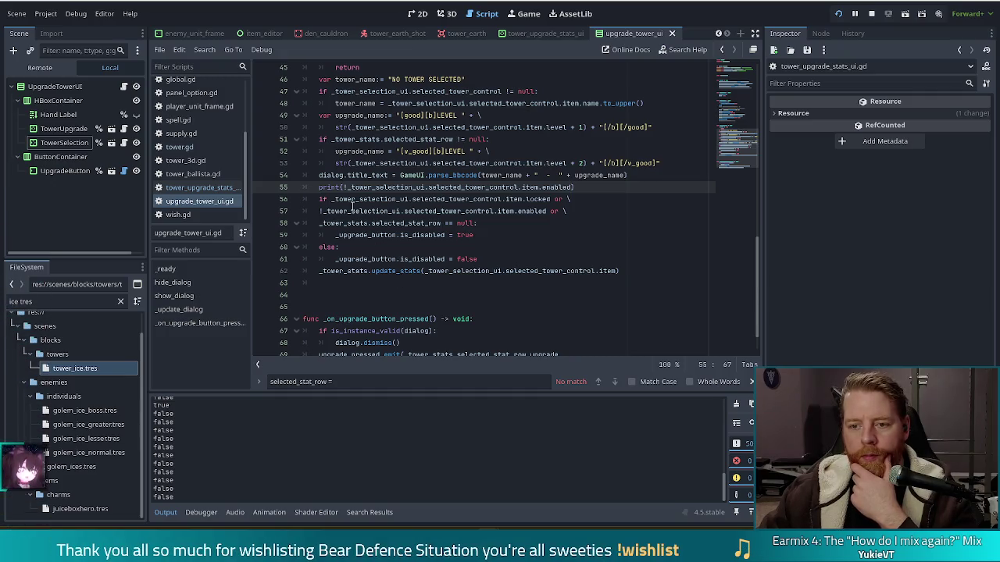
{"action": "left_click", "coordinate": [547, 211]}
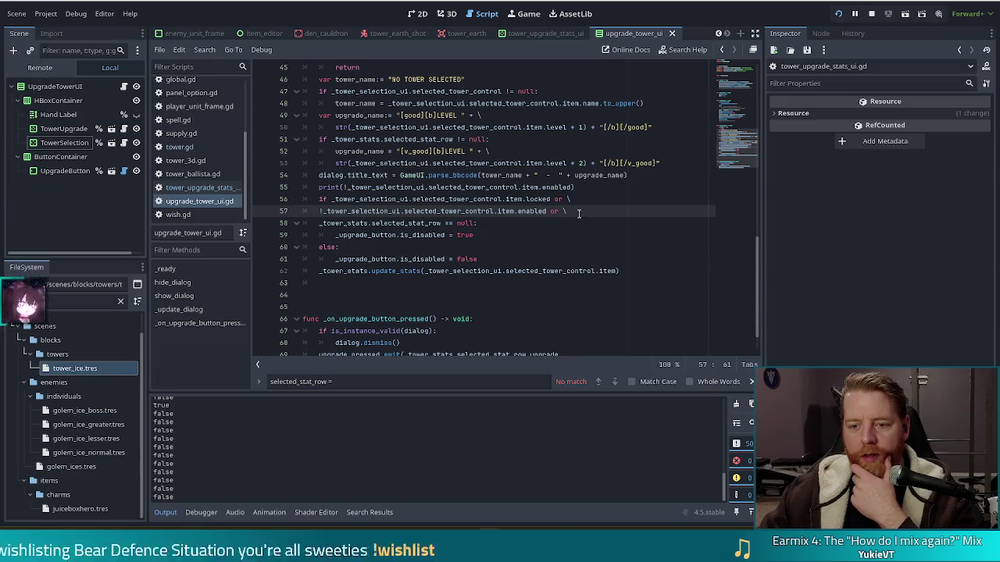
Delete the !…item.enabled condition line, then run the game and switch between Ice and Ballista towers.
{"action": "left_click_drag", "start_coordinate": [579, 199], "coordinate": [566, 213]}
{"action": "key", "text": "BackSpace"}
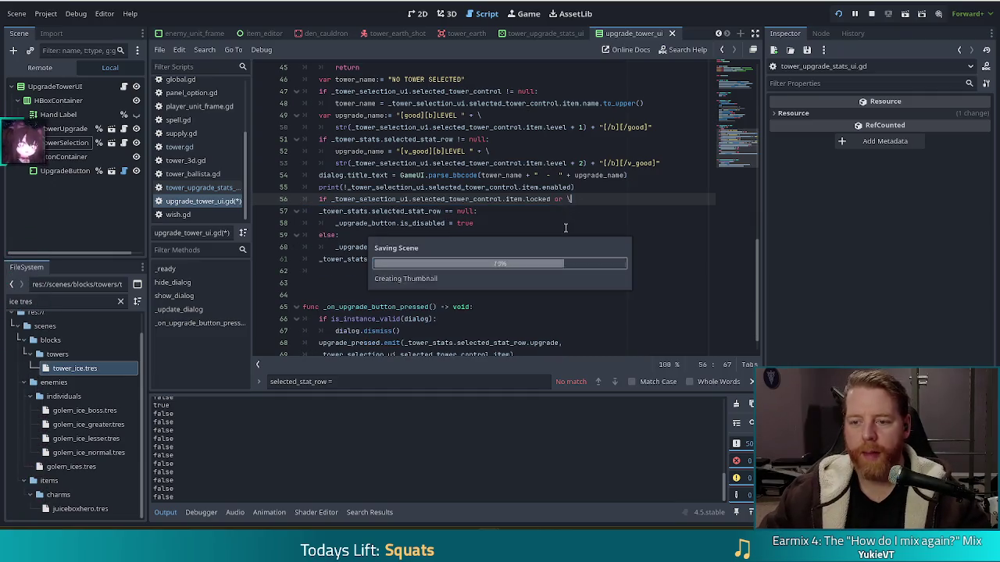
{"action": "key", "text": "F5"}
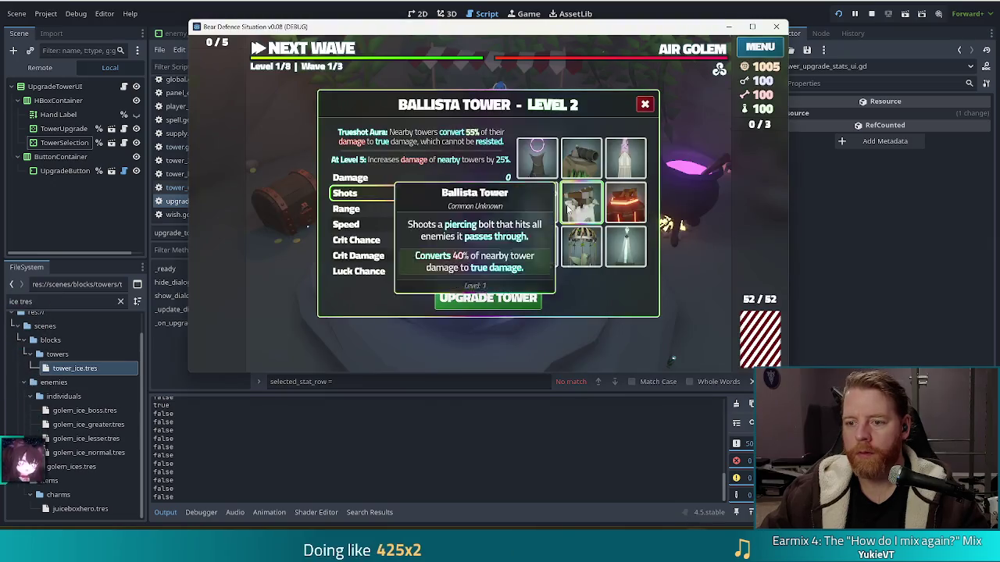
{"action": "left_click", "coordinate": [533, 202]}
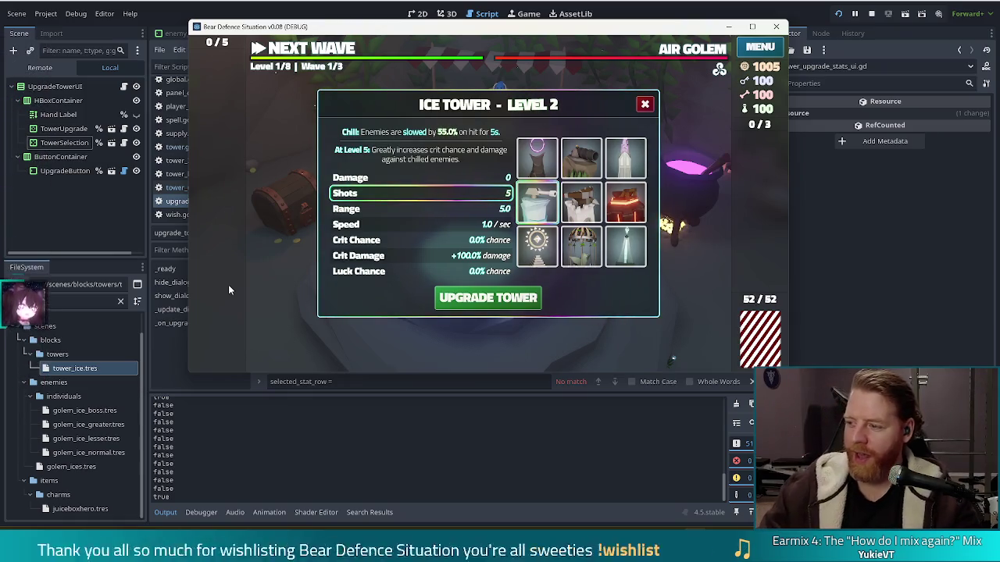
{"action": "mouse_move", "coordinate": [595, 167]}
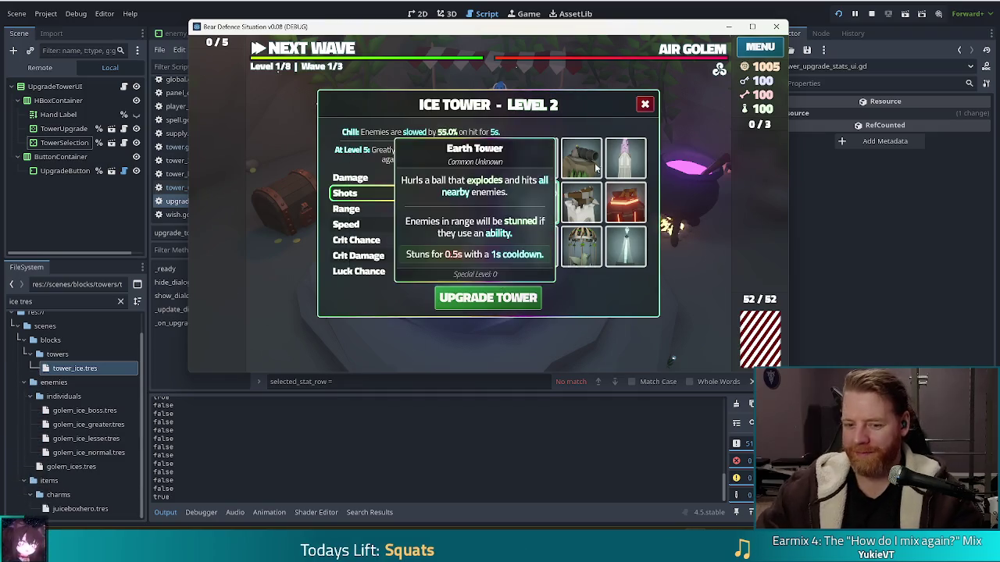
{"action": "left_click", "coordinate": [582, 202]}
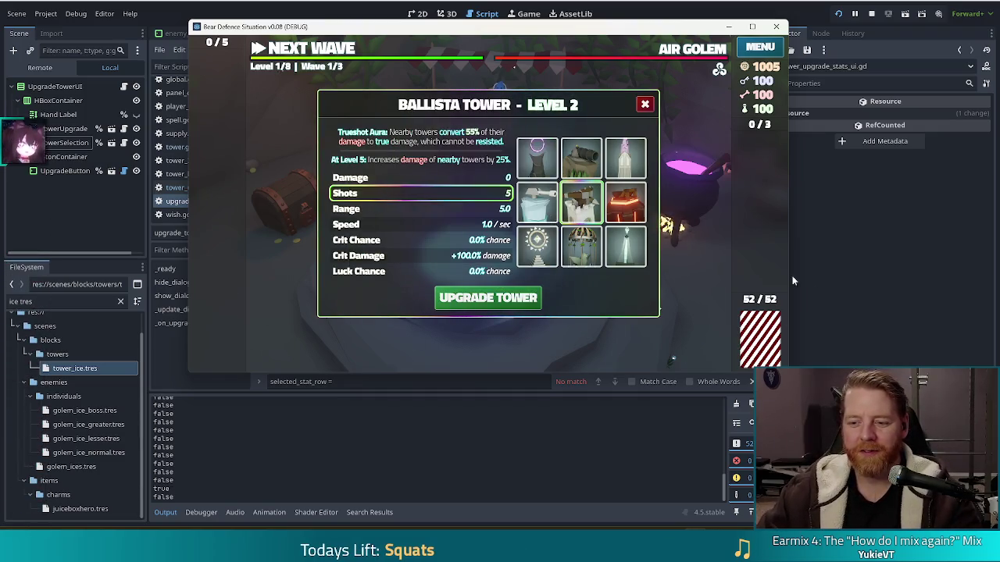
{"action": "left_click", "coordinate": [537, 202]}
{"action": "left_click", "coordinate": [581, 202]}
{"action": "left_click", "coordinate": [582, 201]}
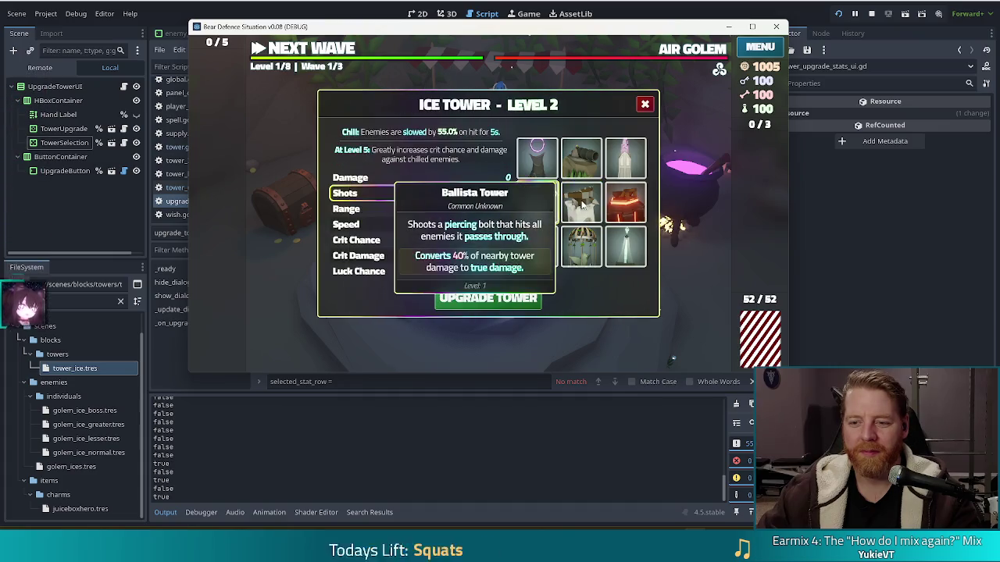
{"action": "left_click", "coordinate": [581, 202]}
Stop the game and delete the debug print on line 55.
{"action": "key", "text": "F8"}
{"action": "left_click_drag", "start_coordinate": [312, 200], "coordinate": [680, 173]}
{"action": "key", "text": "Delete"}
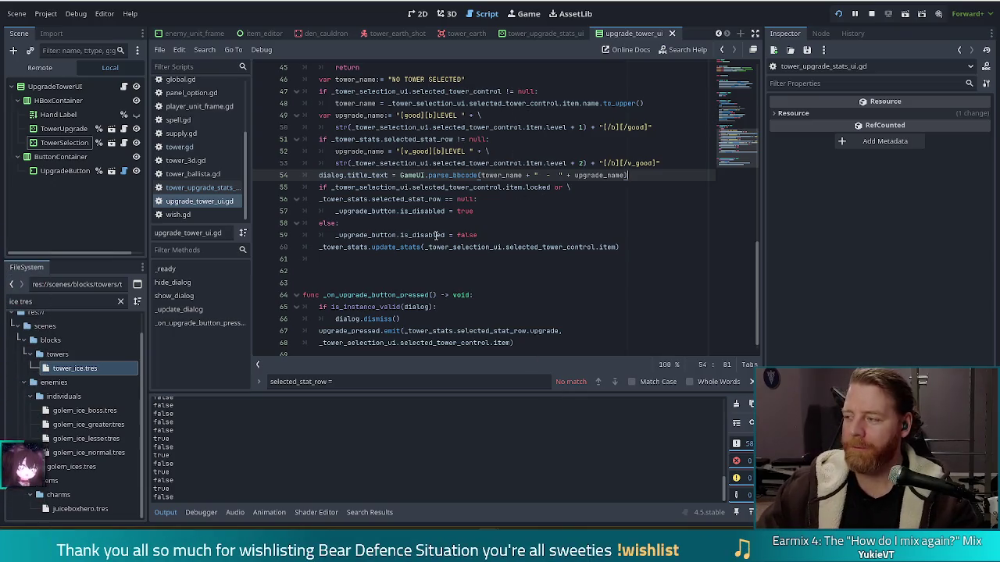
Review the _update_dialog code, then run the game and select the Ice Tower in the upgrade panel.
{"action": "left_click", "coordinate": [535, 247]}
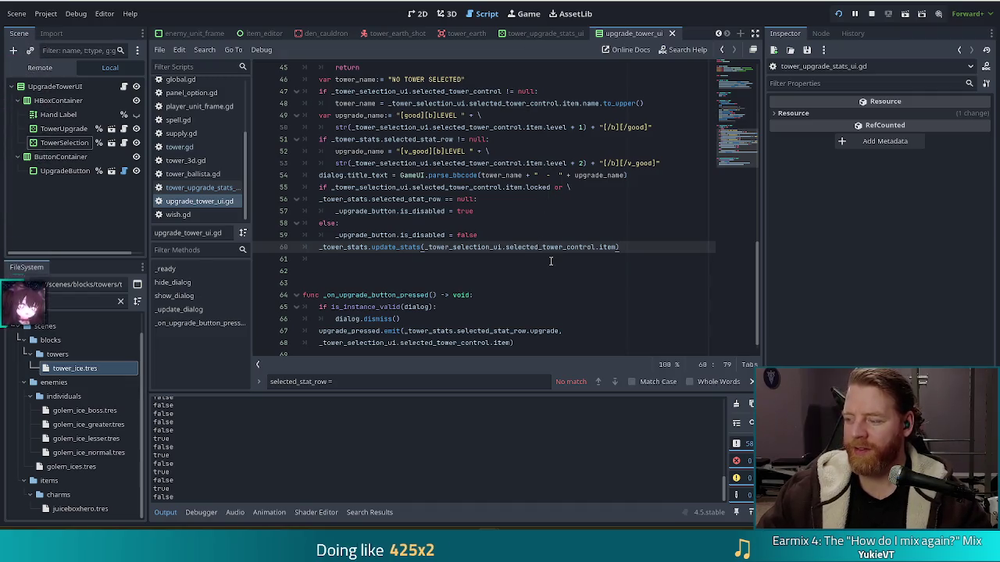
{"action": "left_click", "coordinate": [563, 175]}
{"action": "left_click", "coordinate": [570, 212]}
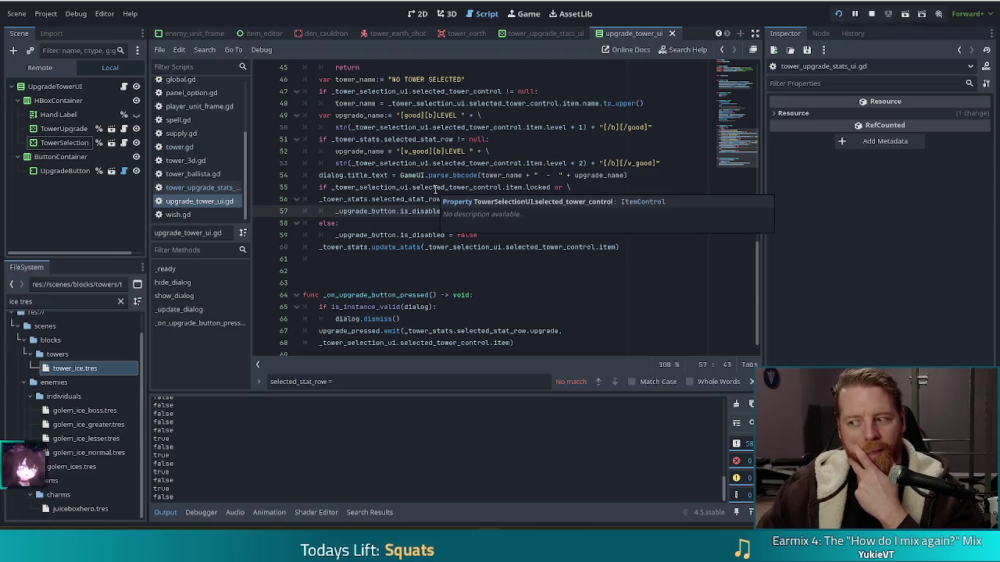
{"action": "left_click", "coordinate": [590, 175]}
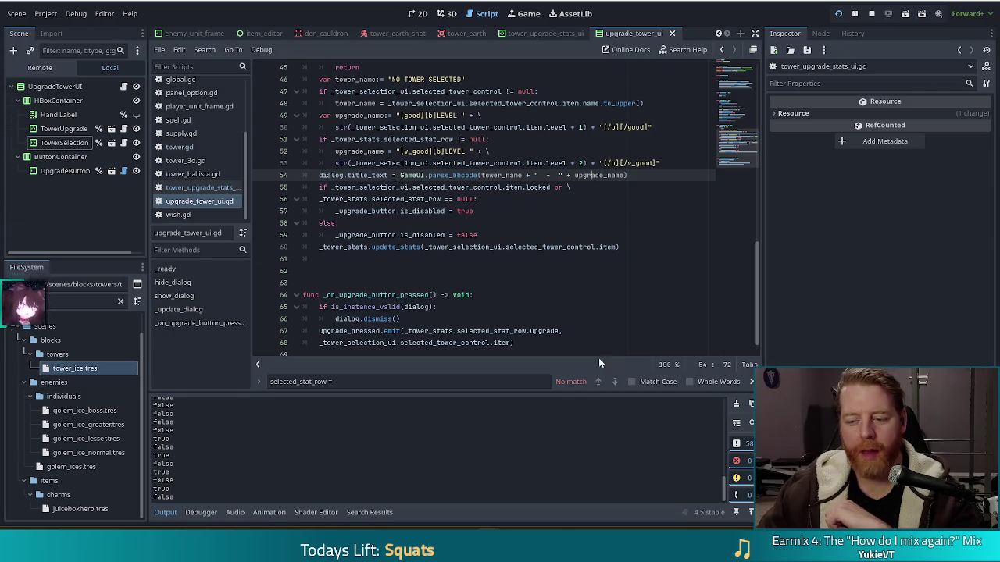
{"action": "key", "text": "alt+Tab"}
{"action": "left_click", "coordinate": [539, 212]}
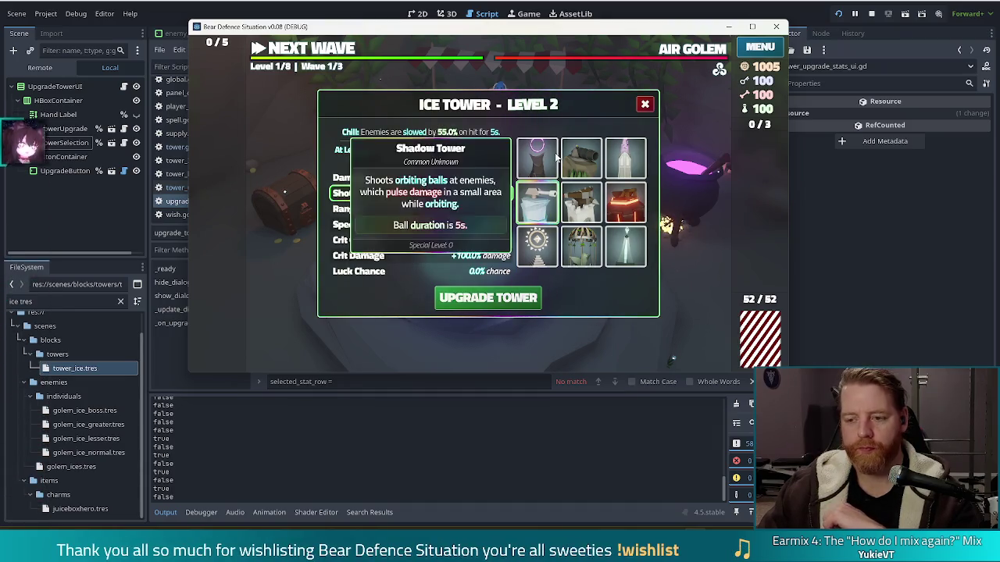
Switch the upgrade panel among towers, including Shadow Tower and Light Tower.
{"action": "mouse_move", "coordinate": [542, 203]}
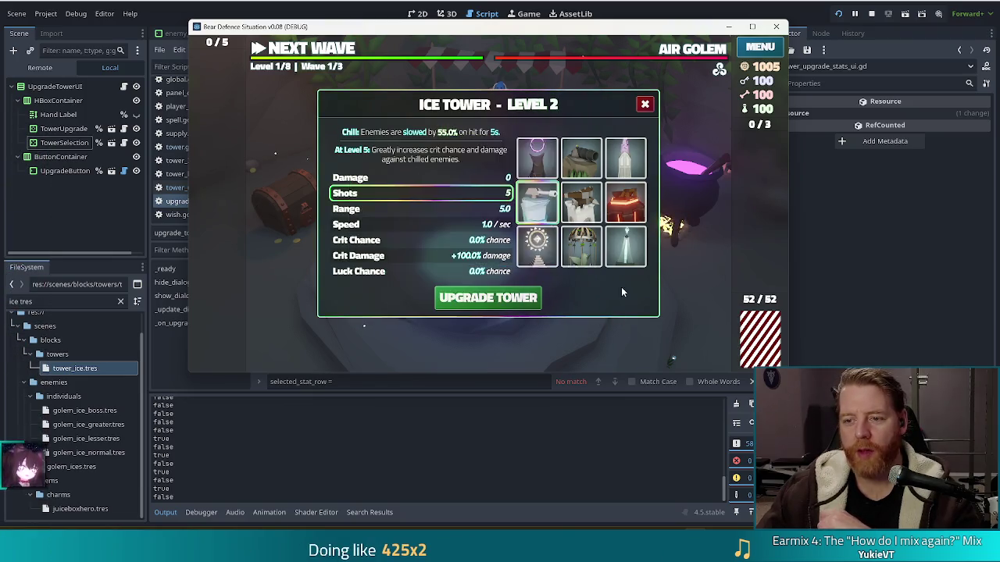
{"action": "left_click", "coordinate": [538, 160]}
{"action": "left_click", "coordinate": [548, 205]}
{"action": "left_click", "coordinate": [538, 160]}
{"action": "left_click", "coordinate": [537, 247]}
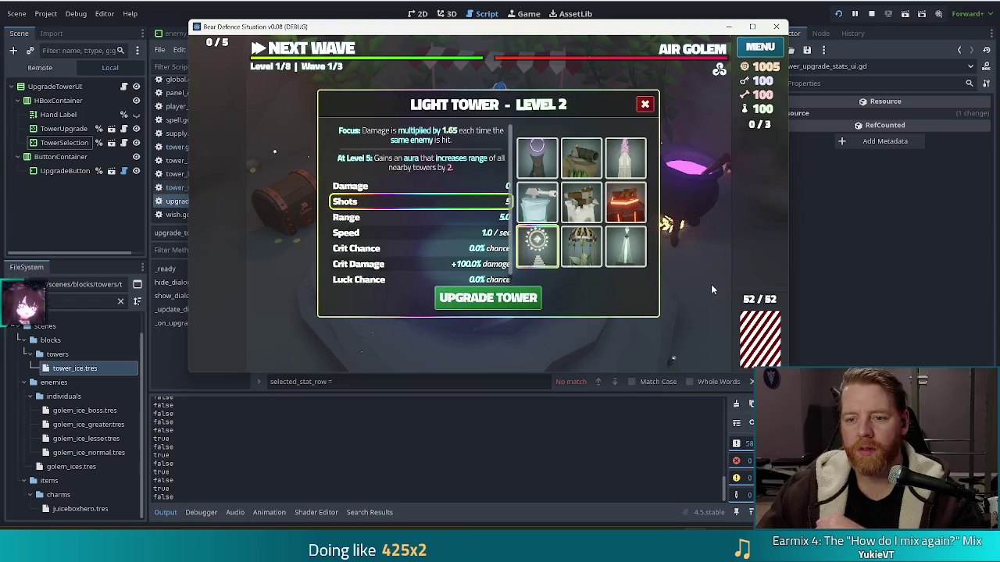
{"action": "scroll", "coordinate": [496, 245], "scroll_direction": "down", "scroll_amount": 1}
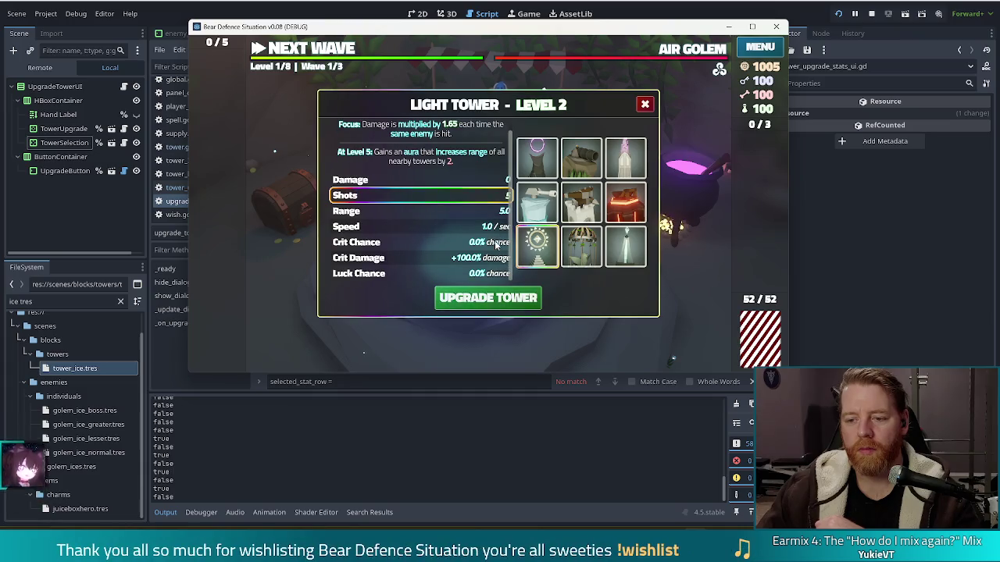
{"action": "scroll", "coordinate": [497, 245], "scroll_direction": "up", "scroll_amount": 1}
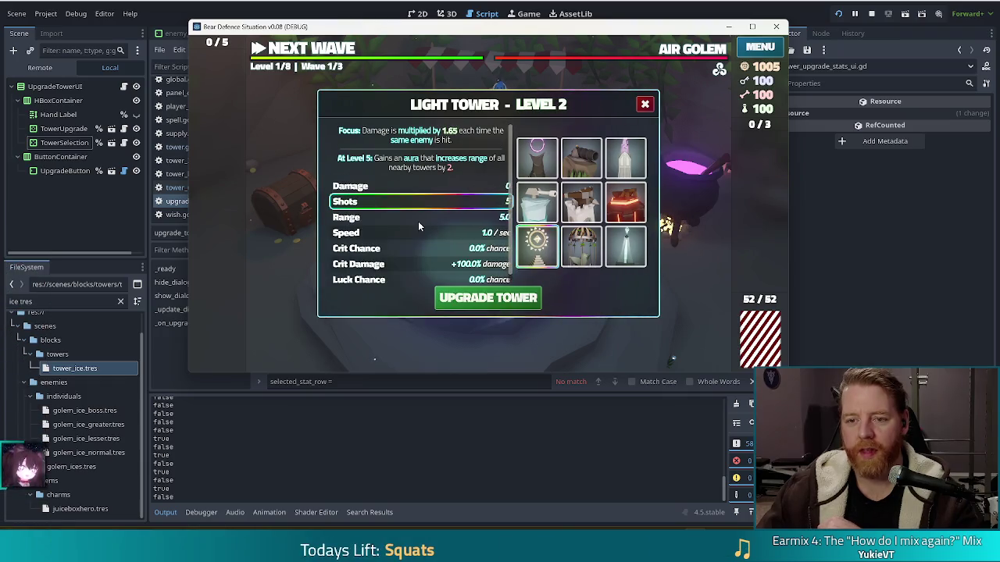
Make the game fullscreen, show the Ice Tower's level 2 stats, then close the game.
{"action": "key", "text": "F11"}
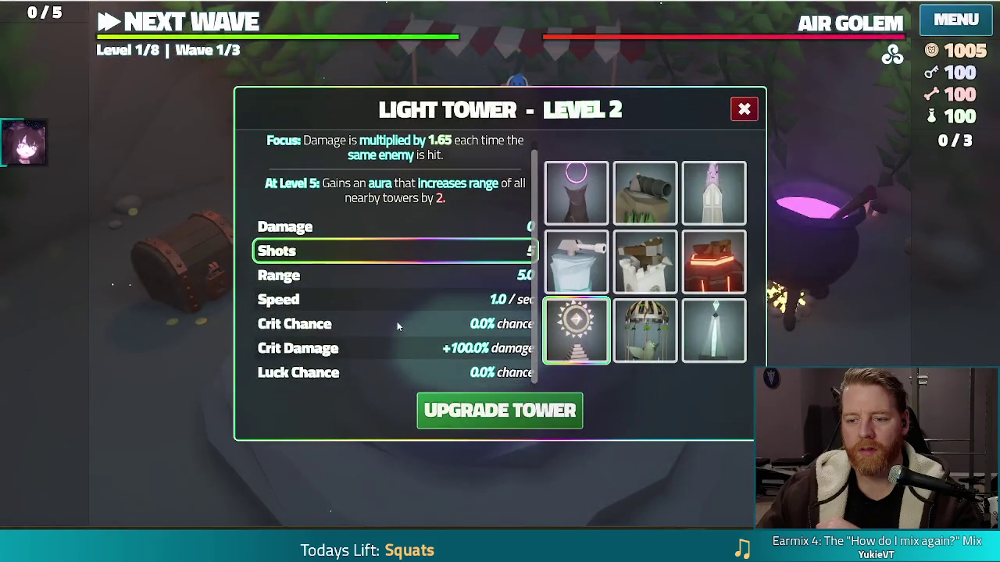
{"action": "scroll", "coordinate": [398, 315], "scroll_direction": "up", "scroll_amount": 1}
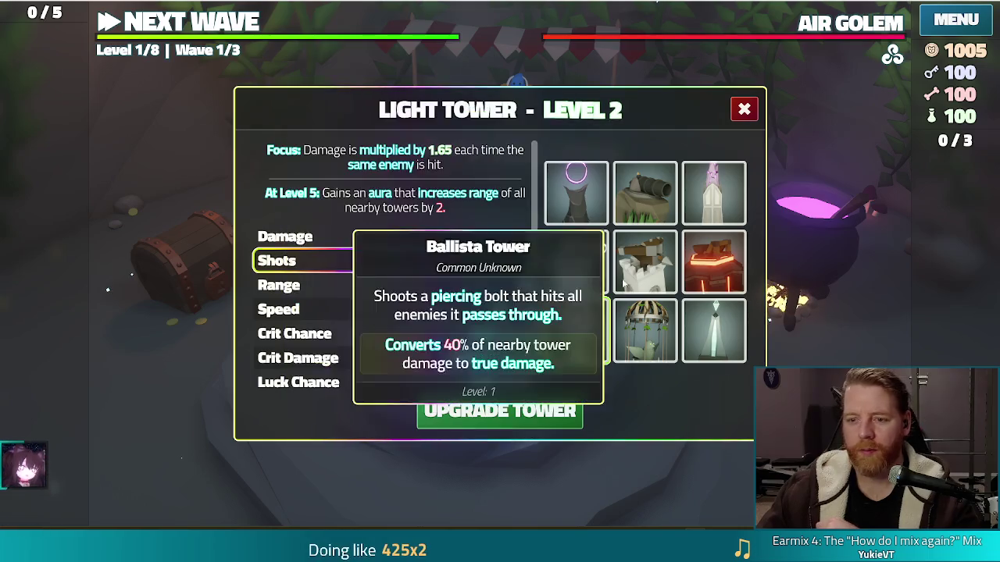
{"action": "left_click", "coordinate": [579, 269]}
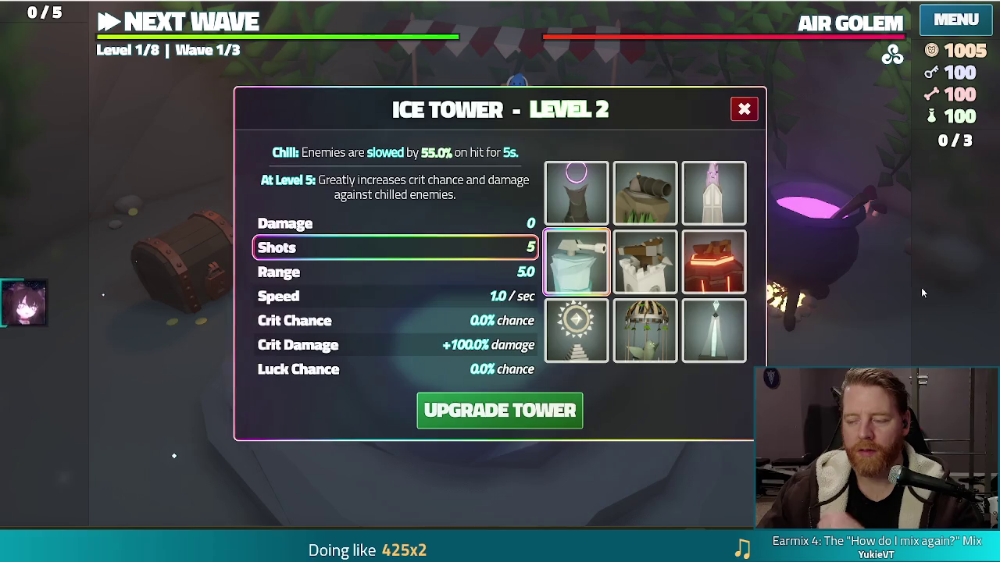
{"action": "mouse_move", "coordinate": [570, 279]}
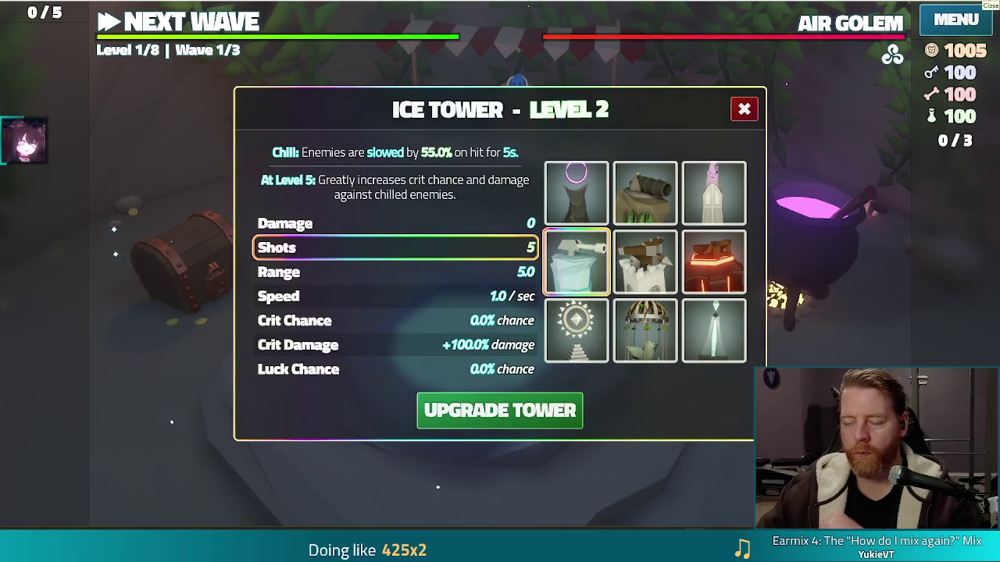
{"action": "left_click", "coordinate": [992, 4]}
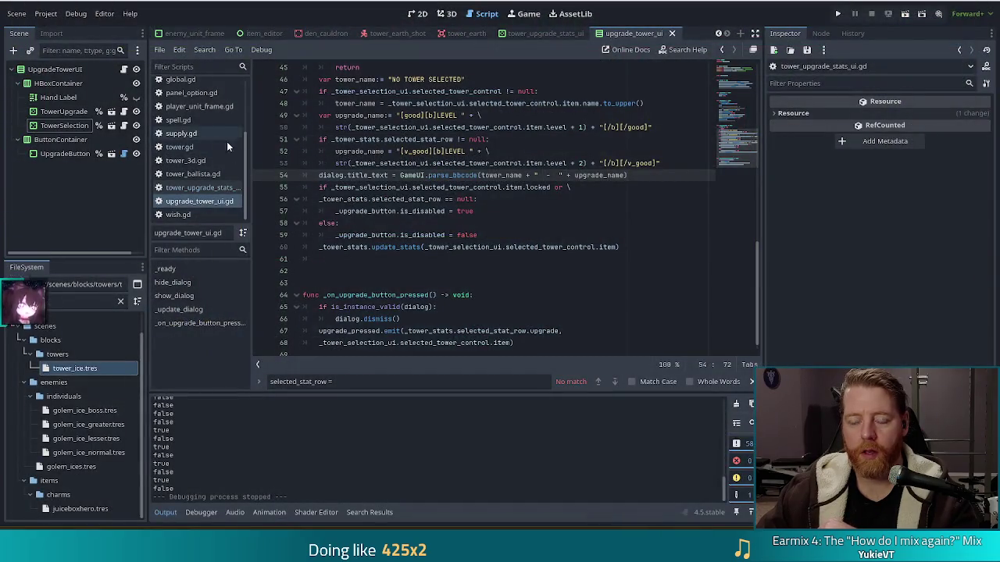
Open enemy_3d.gd and search for 'shattered', stepping to the match on line 406.
{"action": "scroll", "coordinate": [200, 127], "scroll_direction": "up", "scroll_amount": 3}
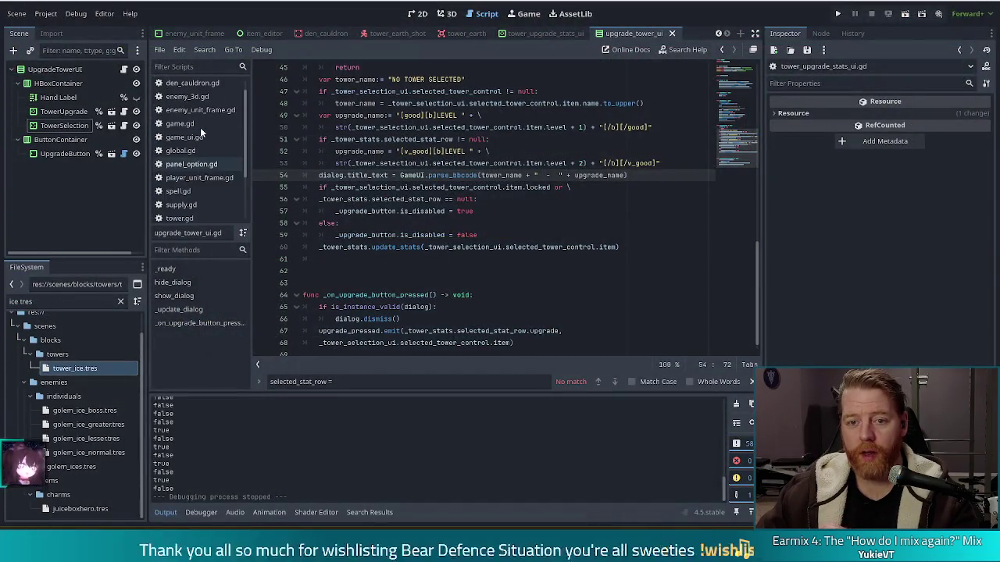
{"action": "left_click", "coordinate": [187, 113]}
{"action": "left_click", "coordinate": [465, 174]}
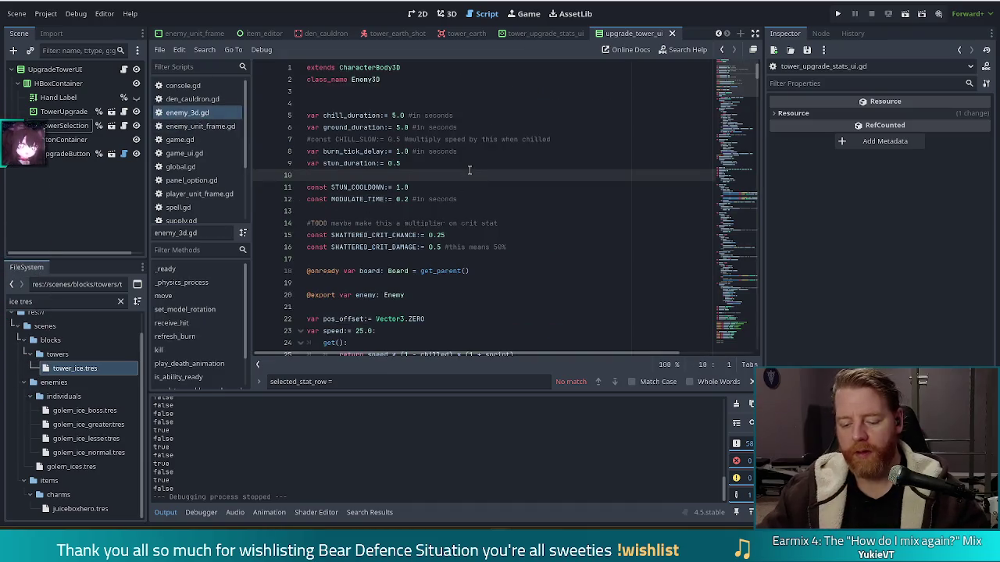
{"action": "key", "text": "ctrl+f"}
{"action": "type", "text": "sha"}
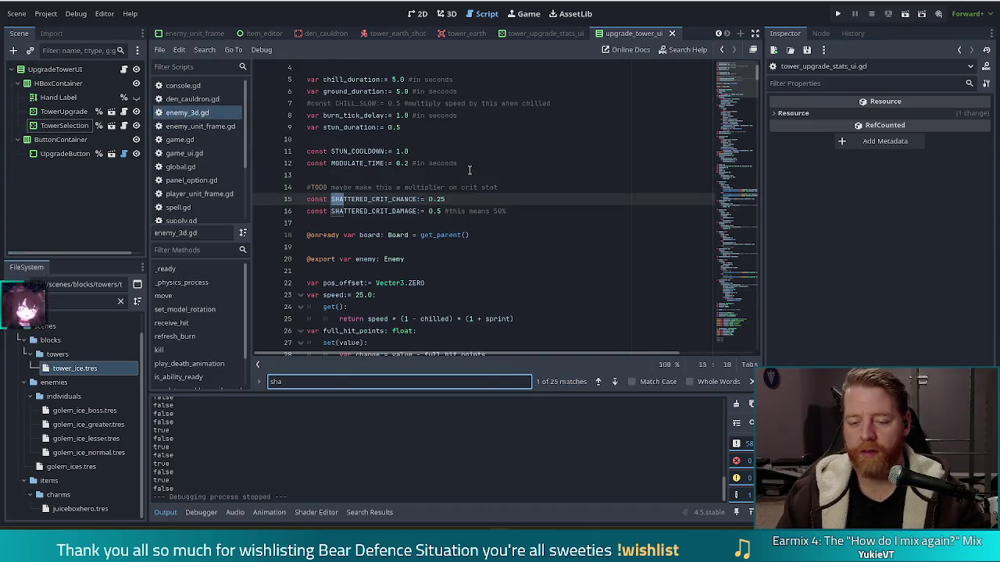
{"action": "type", "text": "ttered"}
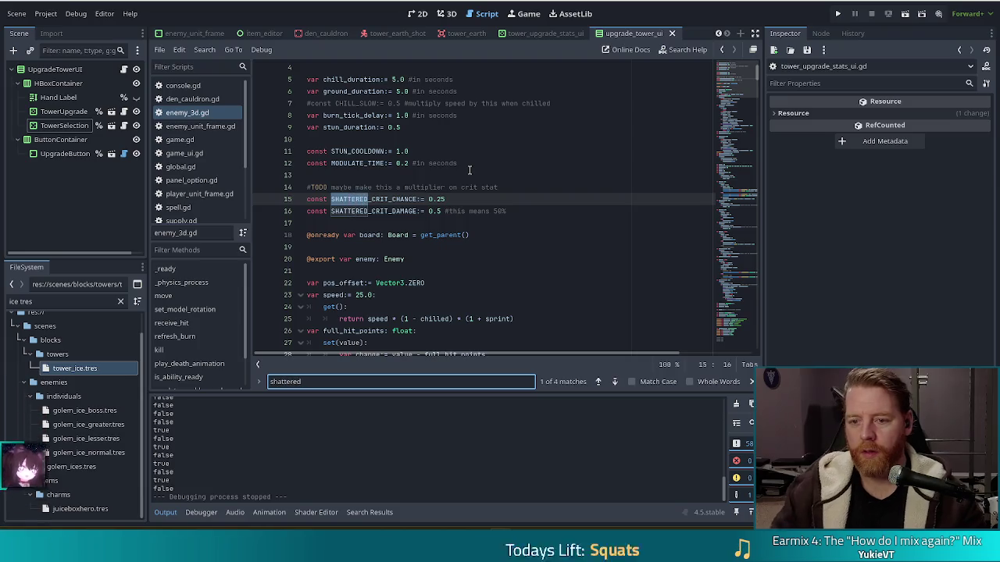
{"action": "left_click", "coordinate": [616, 382]}
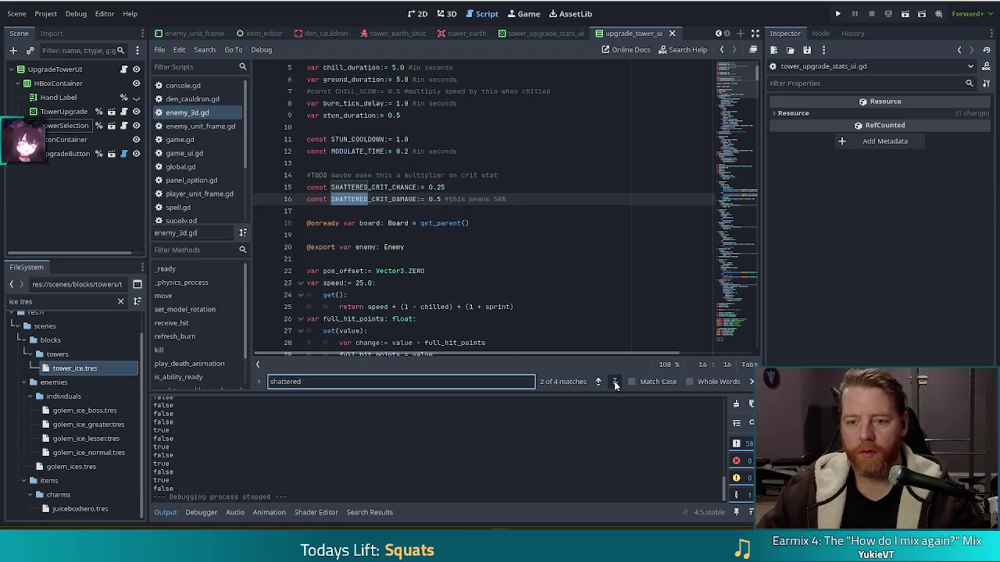
{"action": "left_click", "coordinate": [615, 382]}
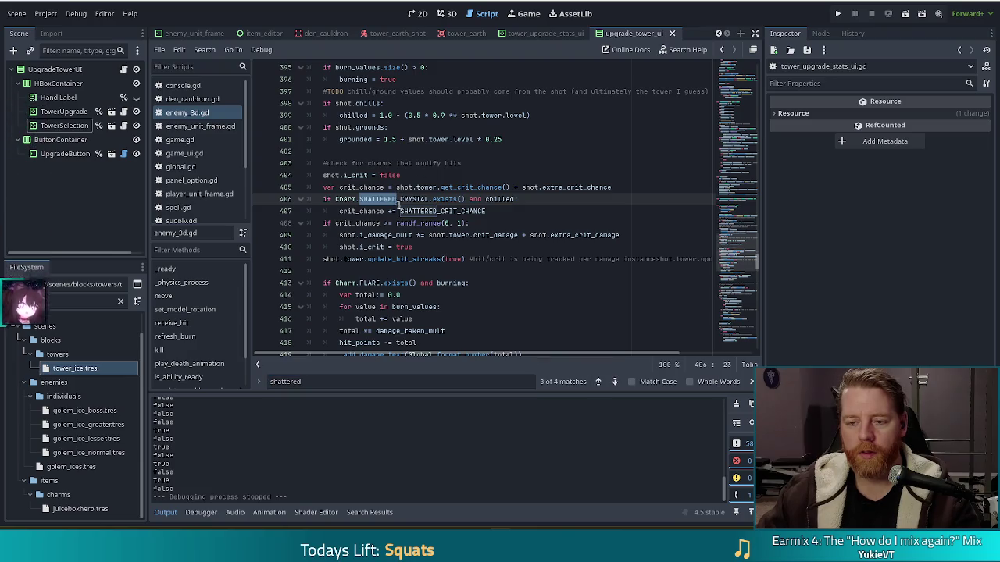
Select the Charm.SHATTERED_CRYSTAL.exists() condition and examine the crit-chance bonus line.
{"action": "left_click", "coordinate": [356, 199]}
{"action": "left_click_drag", "start_coordinate": [336, 198], "coordinate": [467, 198]}
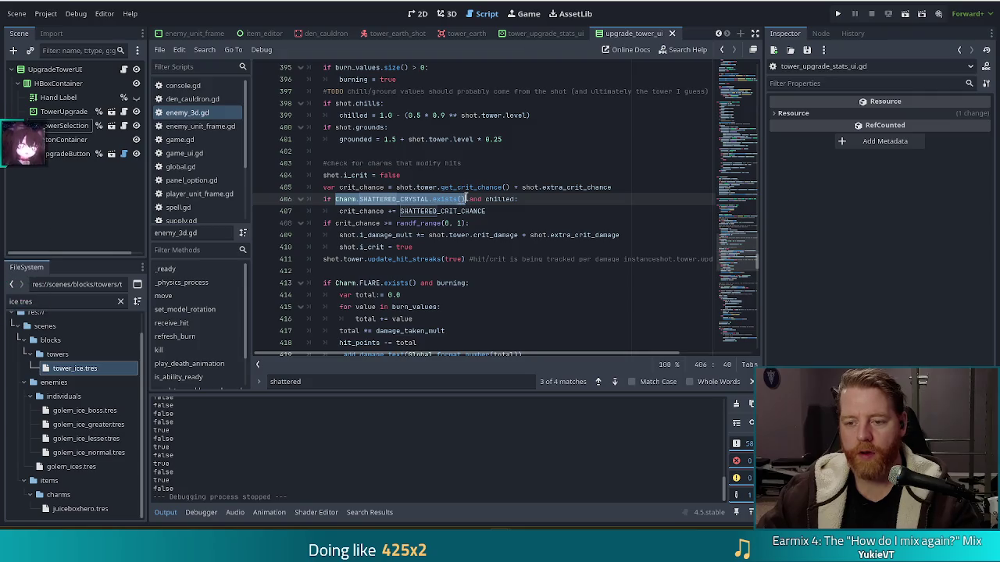
{"action": "left_click", "coordinate": [528, 199]}
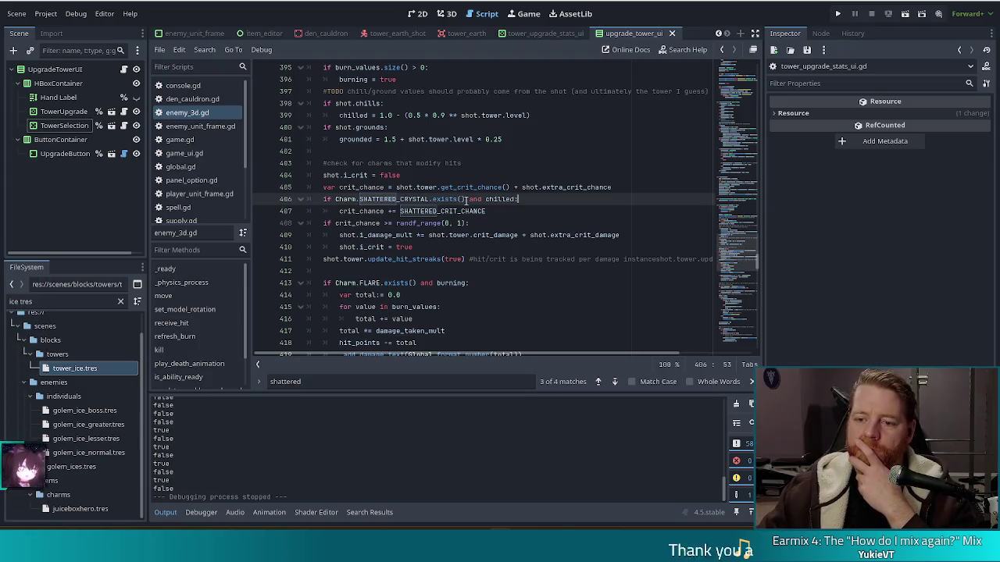
{"action": "left_click_drag", "start_coordinate": [466, 200], "coordinate": [335, 199]}
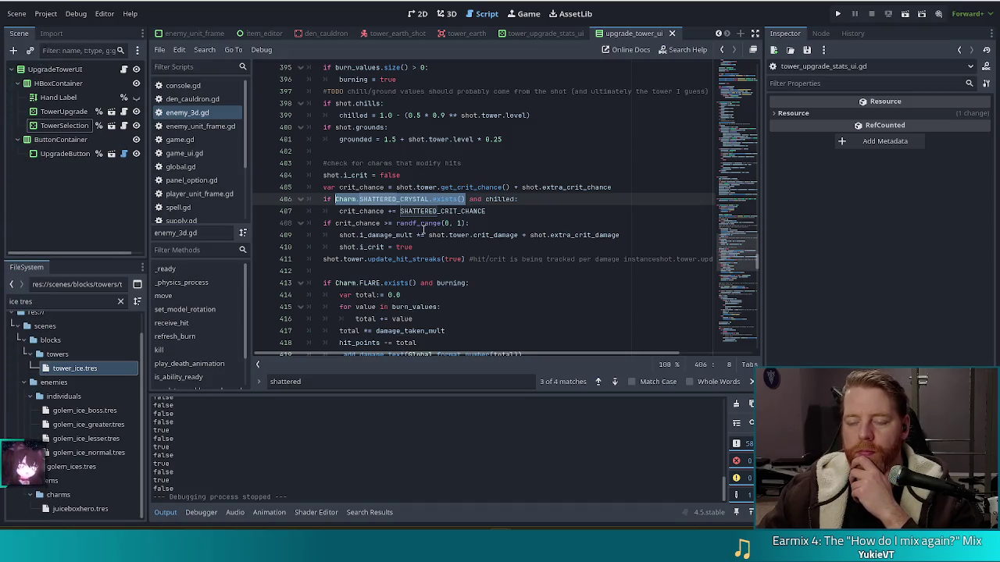
{"action": "mouse_move", "coordinate": [422, 223]}
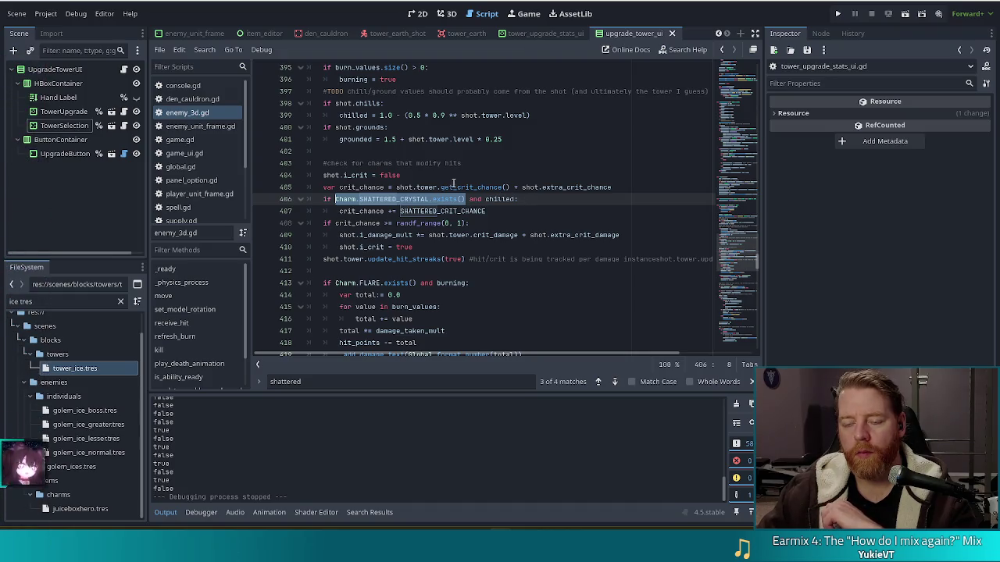
{"action": "left_click", "coordinate": [495, 211]}
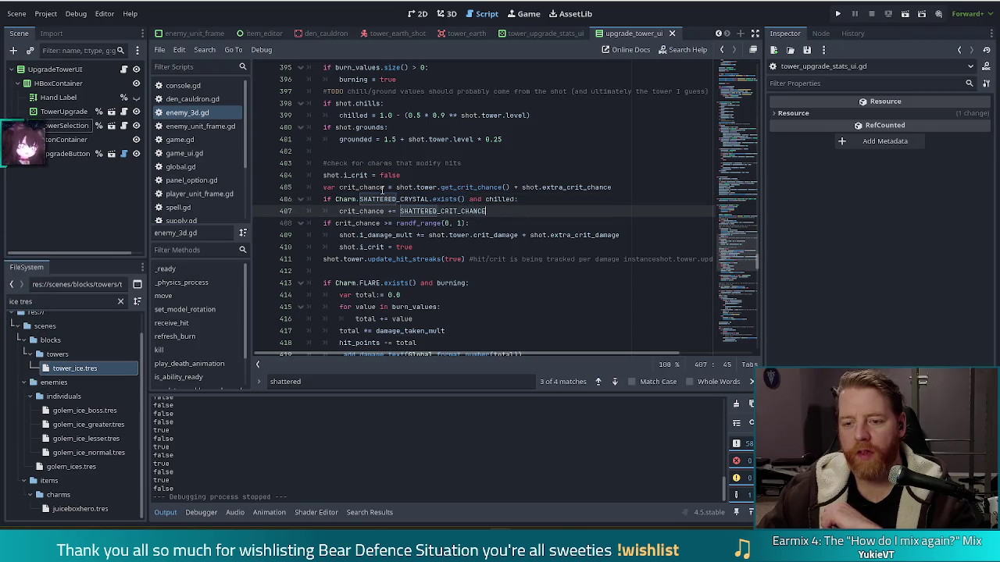
{"action": "left_click_drag", "start_coordinate": [335, 200], "coordinate": [468, 199]}
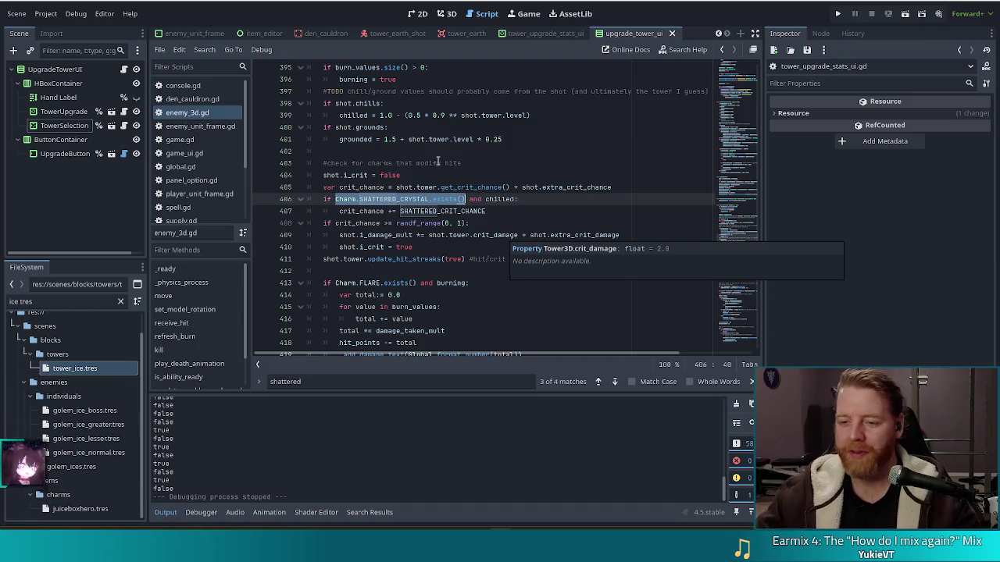
{"action": "left_click", "coordinate": [534, 196]}
{"action": "mouse_move", "coordinate": [601, 188]}
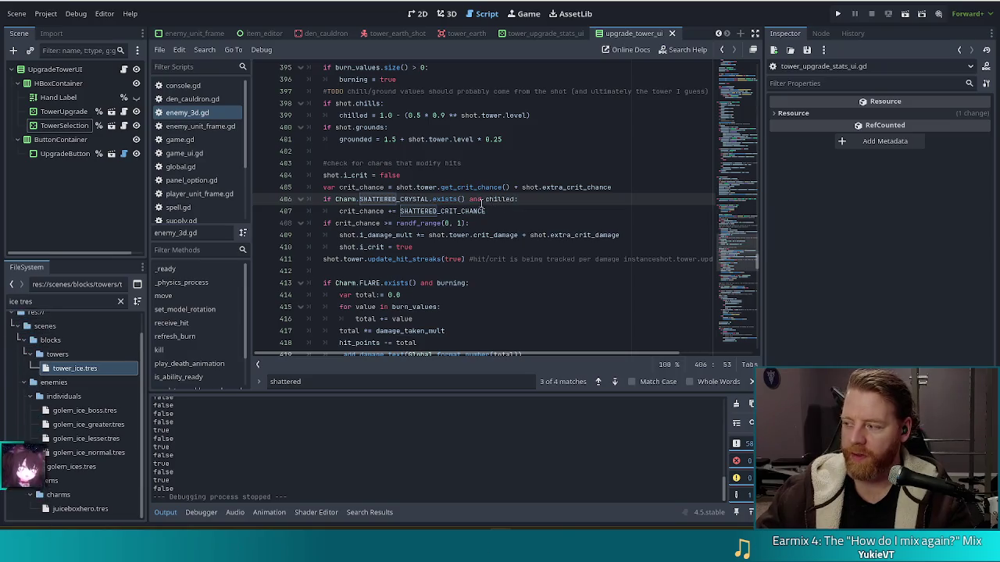
{"action": "mouse_move", "coordinate": [467, 212]}
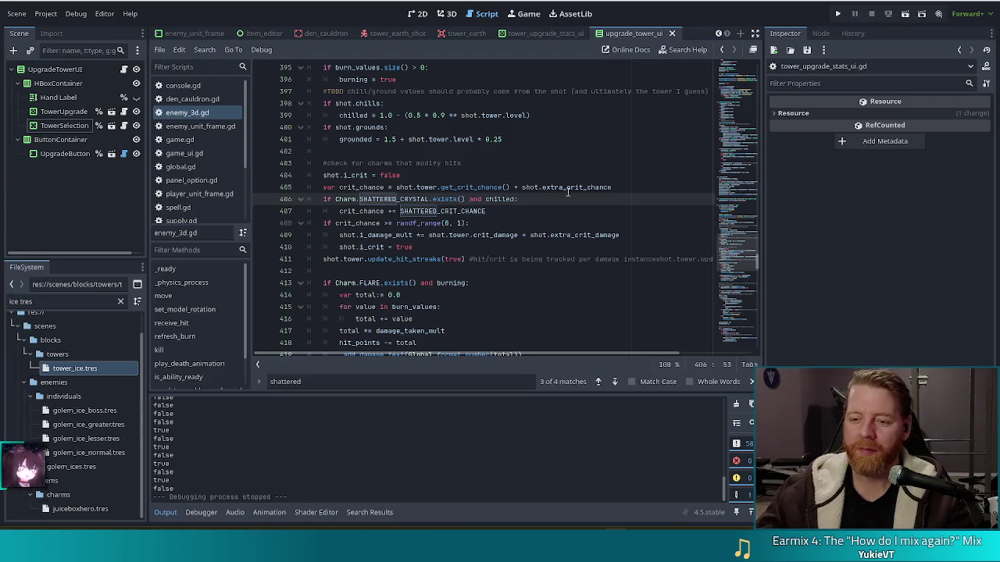
Move from lines 406–407 of enemy_3d.gd to global.gd, placing the caret in the Hand enum.
{"action": "left_click", "coordinate": [508, 209]}
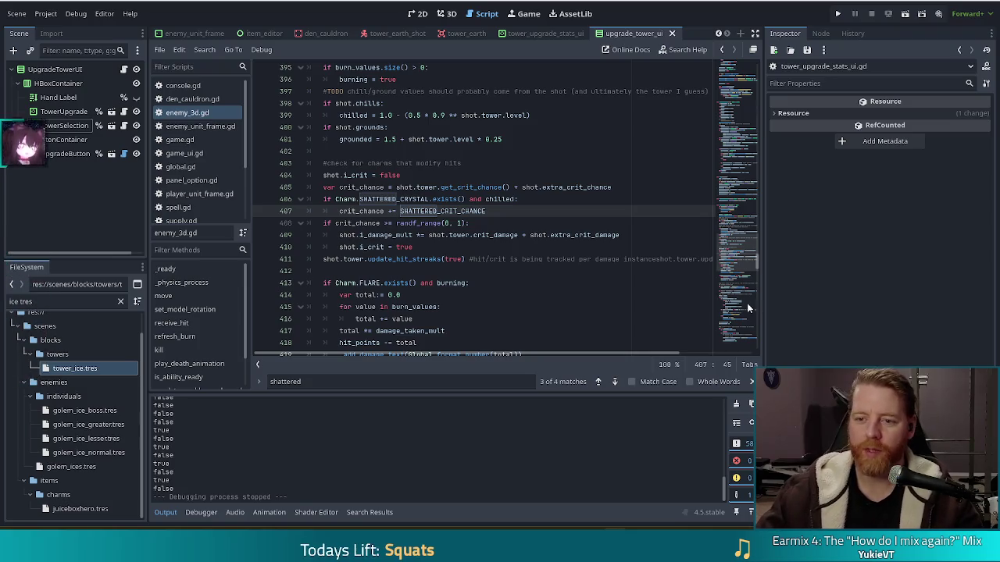
{"action": "left_click", "coordinate": [465, 199]}
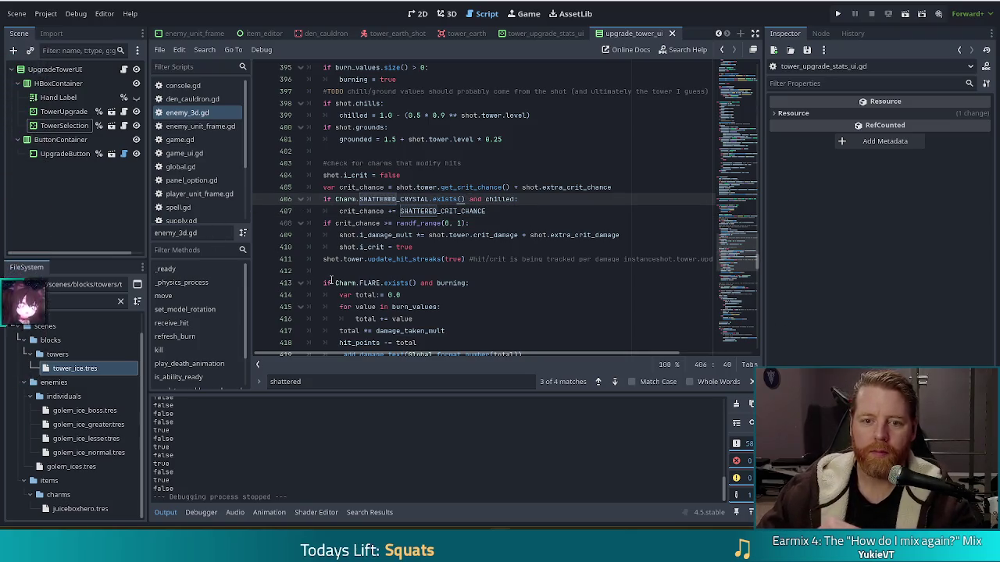
{"action": "left_click", "coordinate": [360, 174]}
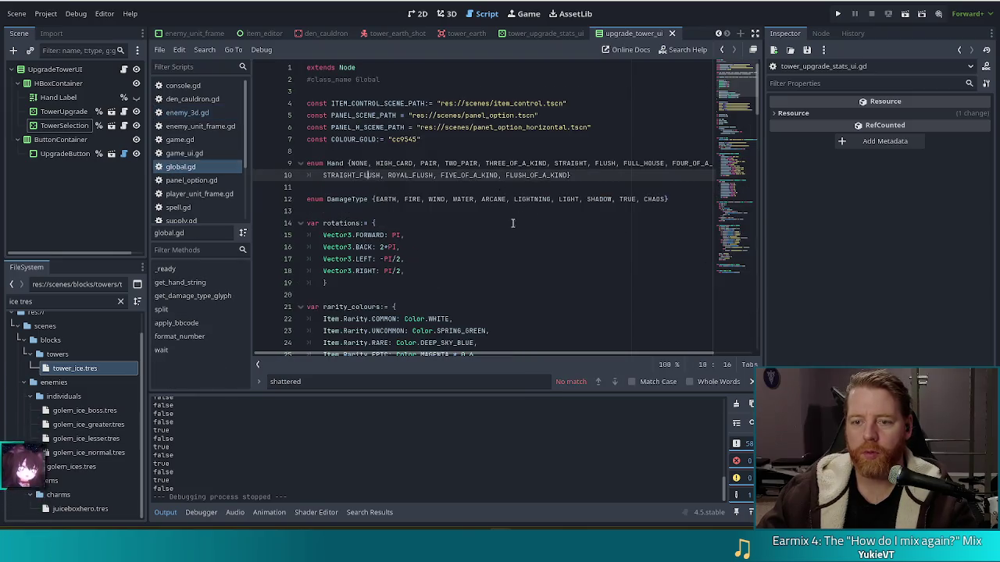
Look over global.gd, putting the caret below the Hand enum and then after COLOUR_GOLD.
{"action": "scroll", "coordinate": [490, 248], "scroll_direction": "down", "scroll_amount": 6}
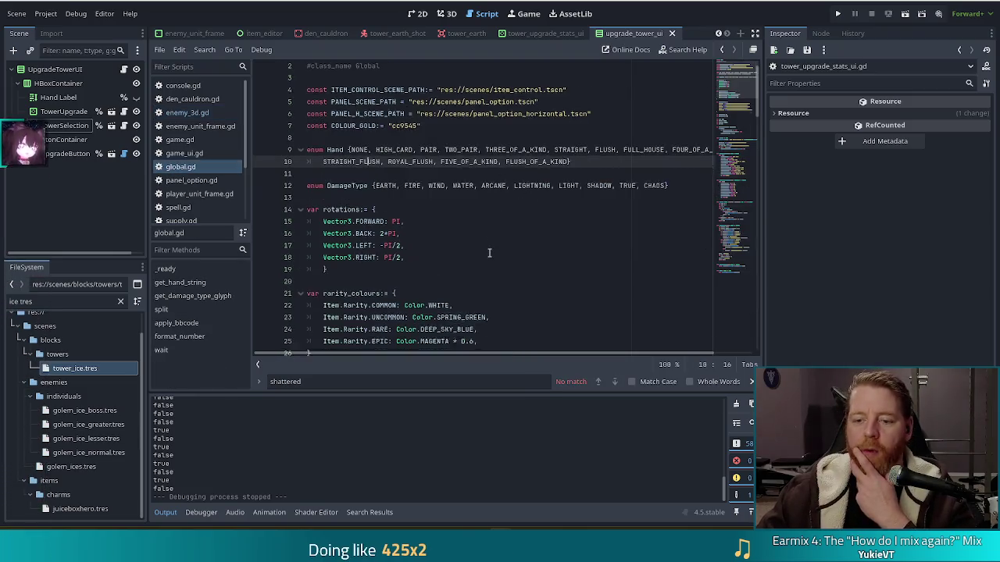
{"action": "scroll", "coordinate": [490, 252], "scroll_direction": "down", "scroll_amount": 5}
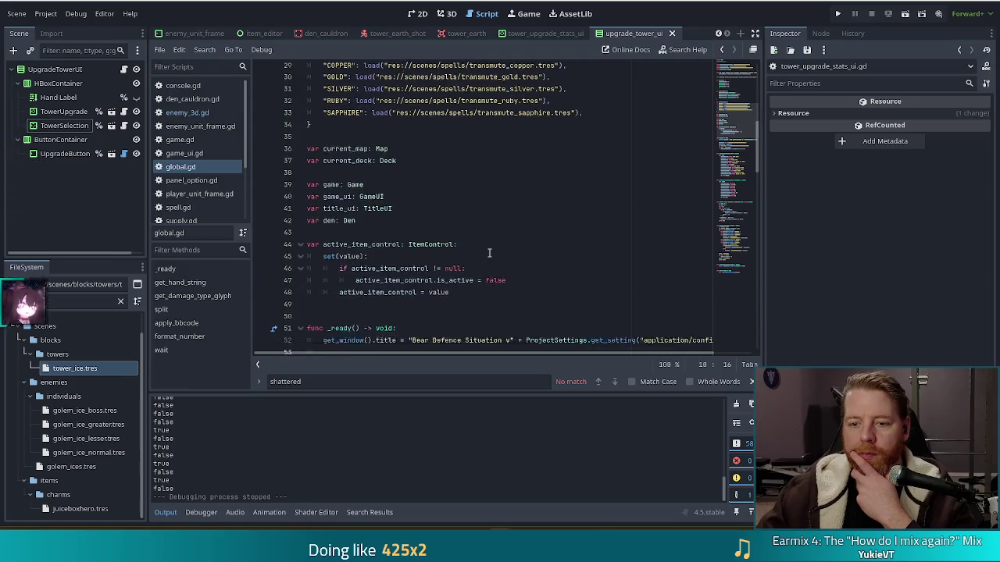
{"action": "scroll", "coordinate": [490, 252], "scroll_direction": "up", "scroll_amount": 5}
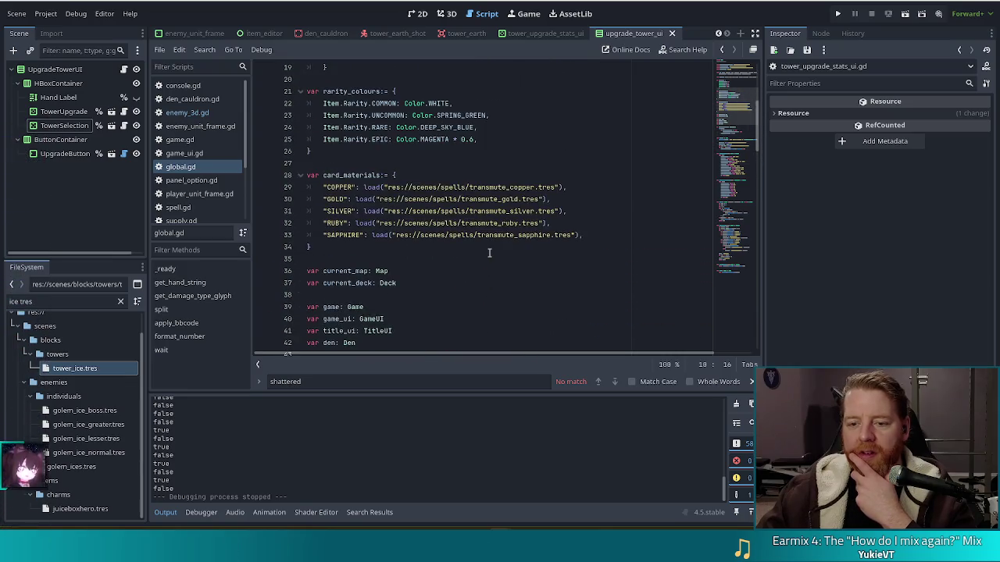
{"action": "scroll", "coordinate": [490, 252], "scroll_direction": "up", "scroll_amount": 6}
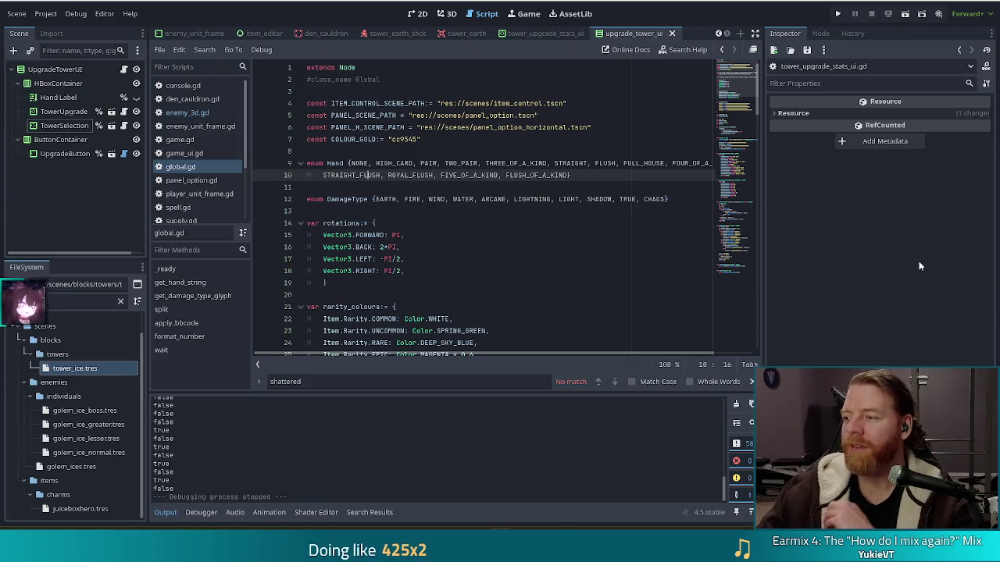
{"action": "key", "text": "Down"}
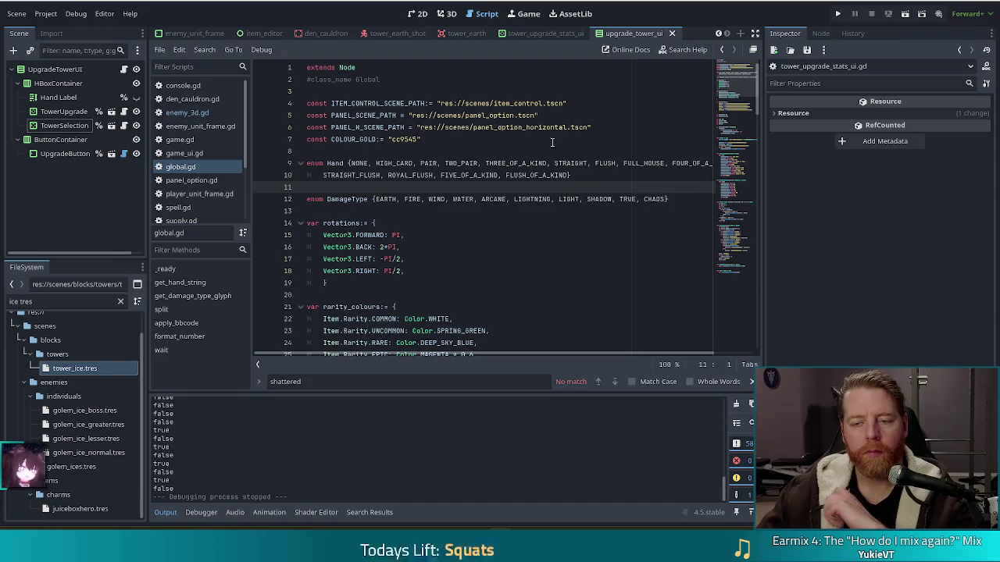
{"action": "left_click", "coordinate": [541, 138]}
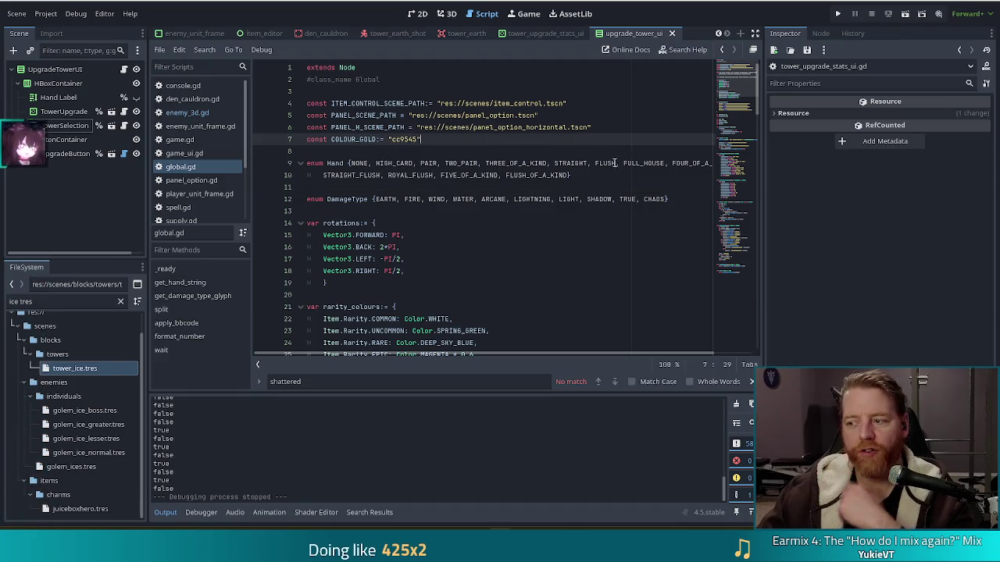
Replace the FileSystem filter 'ice tres' with 'save' and select save.gd.
{"action": "scroll", "coordinate": [192, 172], "scroll_direction": "down", "scroll_amount": 3}
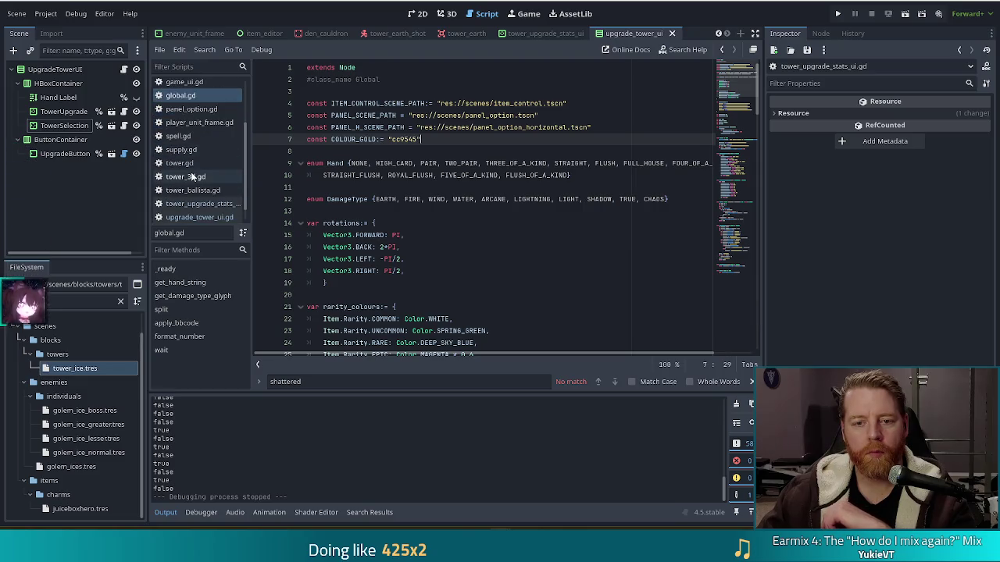
{"action": "scroll", "coordinate": [195, 136], "scroll_direction": "down", "scroll_amount": 1}
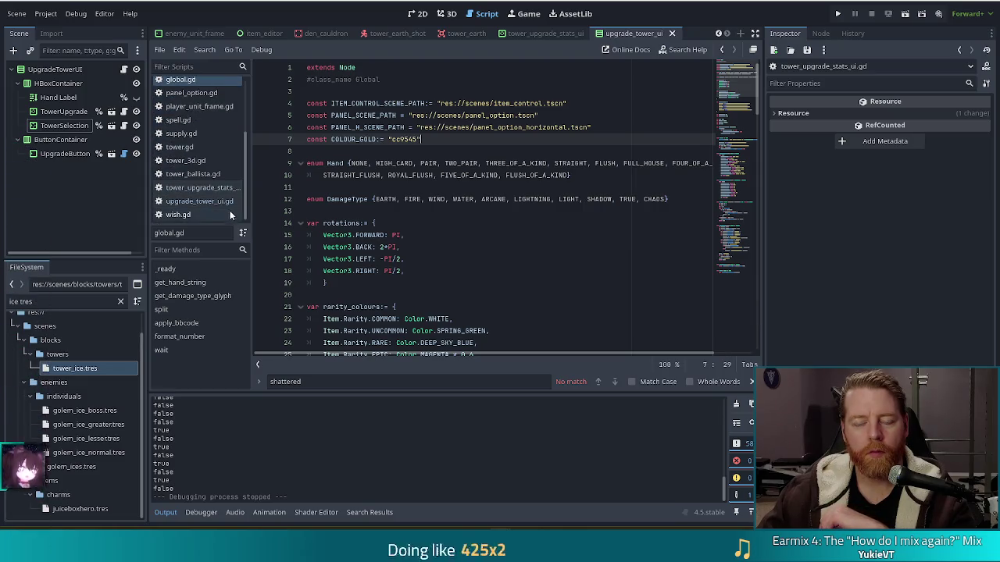
{"action": "triple_click", "coordinate": [82, 307]}
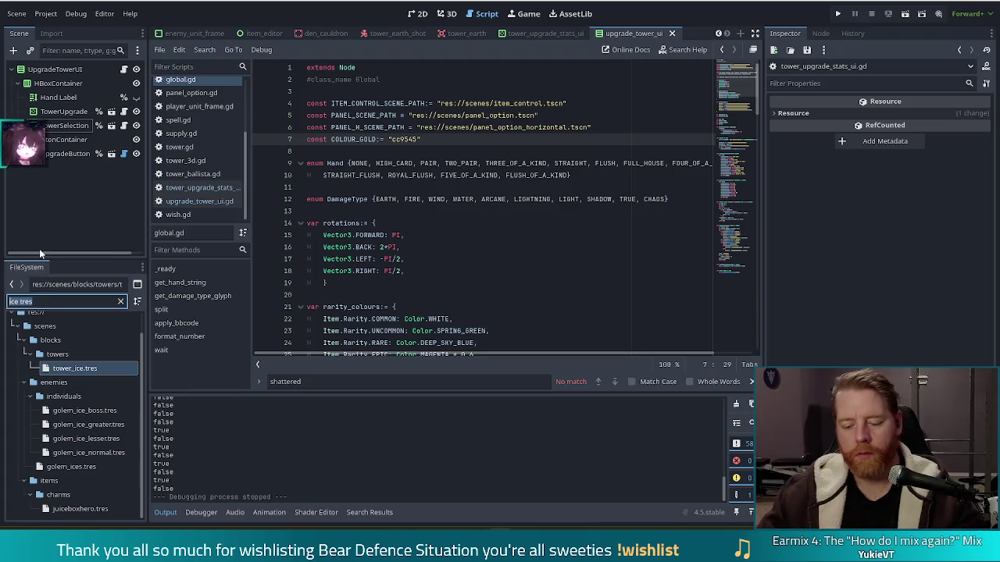
{"action": "type", "text": "save"}
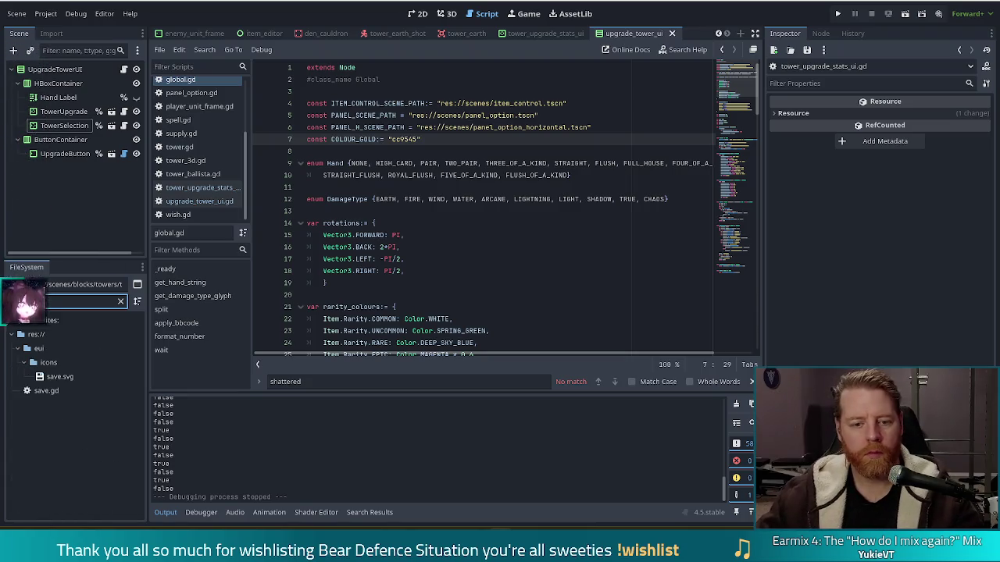
{"action": "left_click", "coordinate": [41, 390]}
Open save.gd and follow tower_resources on line 145 to its Array[Tower] declaration in game.gd.
{"action": "double_click", "coordinate": [41, 390]}
{"action": "left_click_drag", "start_coordinate": [749, 80], "coordinate": [740, 304]}
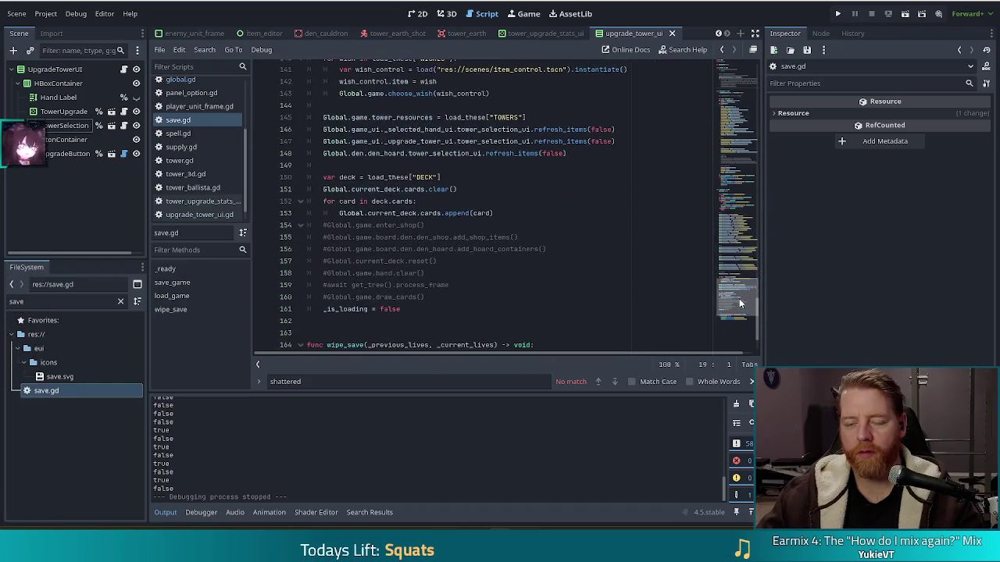
{"action": "left_click", "coordinate": [414, 118]}
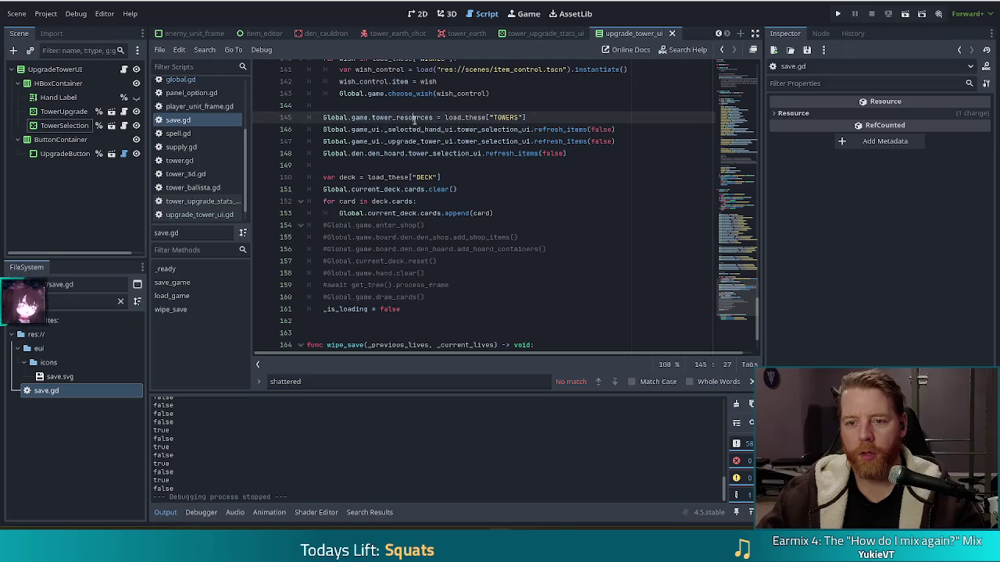
{"action": "double_click", "coordinate": [395, 117]}
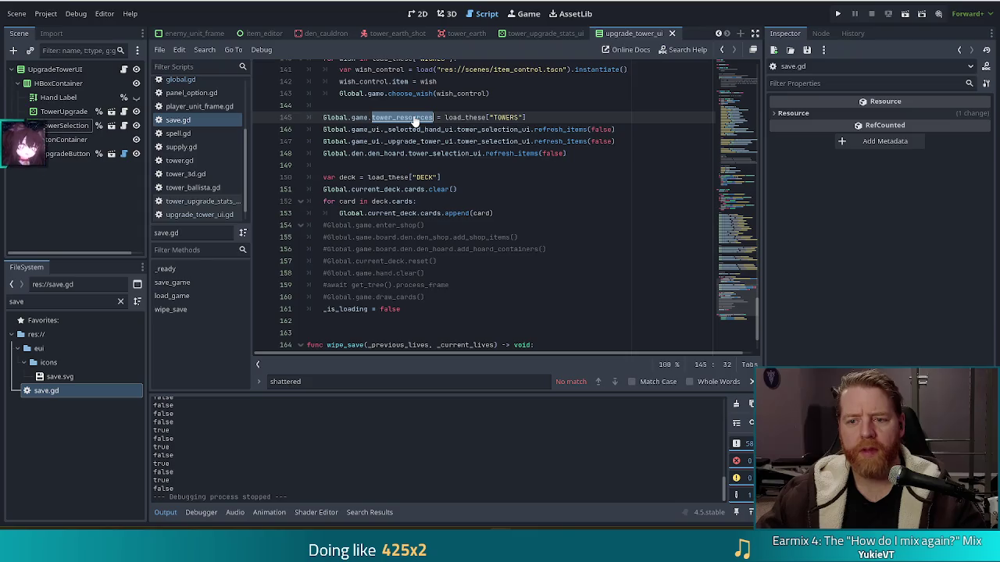
{"action": "left_click", "coordinate": [414, 117], "text": "ctrl"}
{"action": "left_click", "coordinate": [465, 211]}
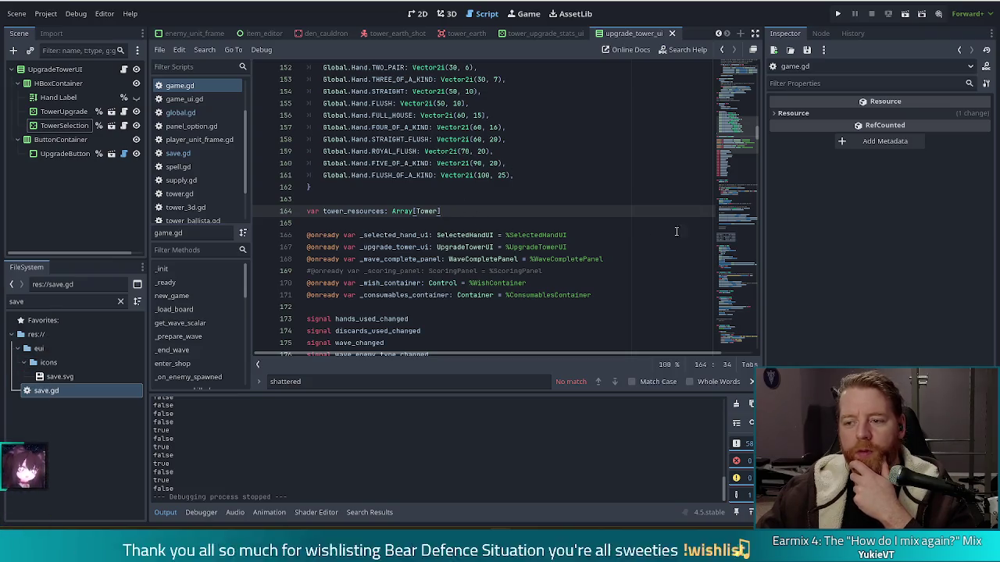
{"action": "mouse_move", "coordinate": [742, 141]}
{"action": "left_mouse_down"}
{"action": "mouse_move", "coordinate": [739, 361]}
{"action": "mouse_move", "coordinate": [726, 159]}
{"action": "left_mouse_up"}
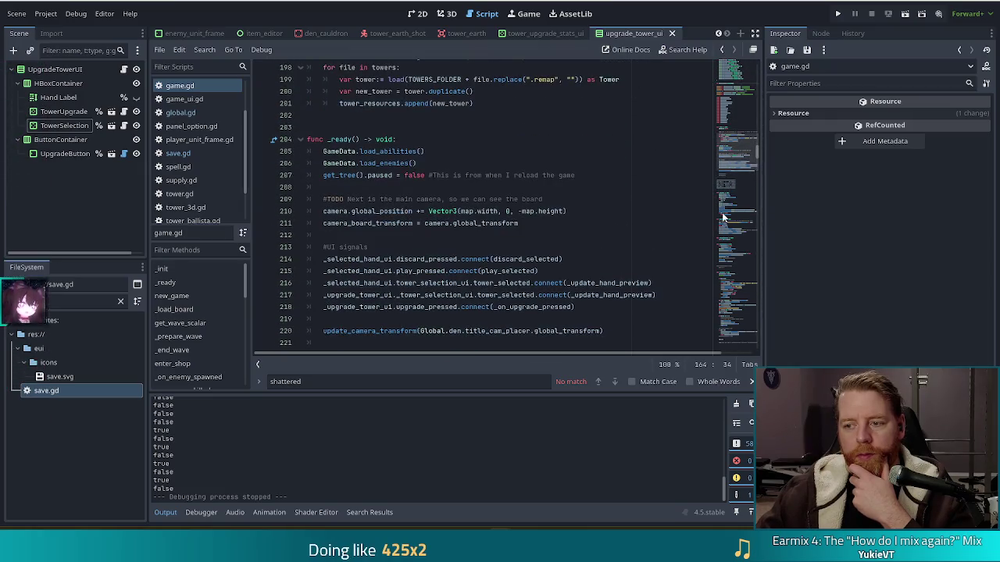
{"action": "scroll", "coordinate": [451, 222], "scroll_direction": "down", "scroll_amount": 8}
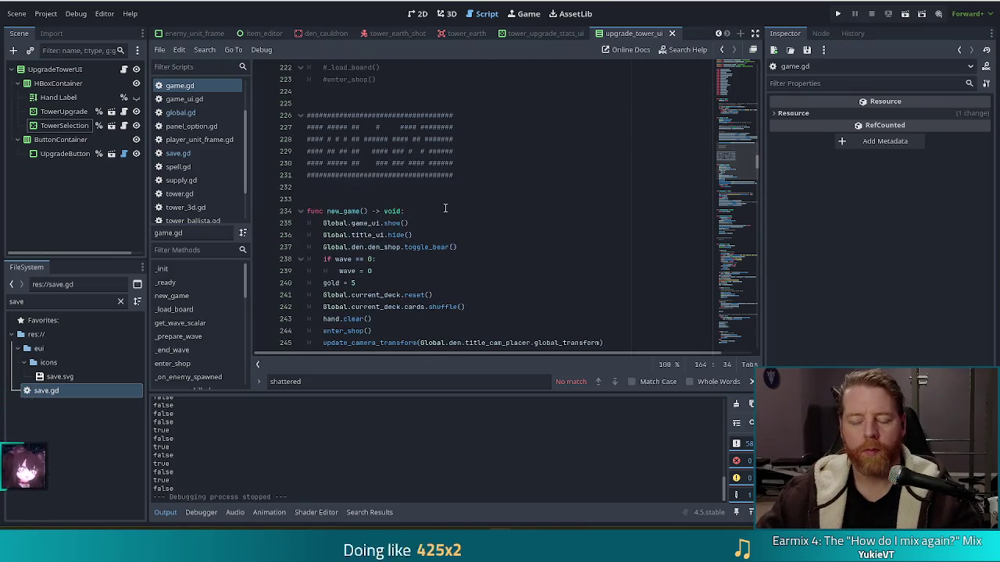
{"action": "scroll", "coordinate": [443, 202], "scroll_direction": "down", "scroll_amount": 4}
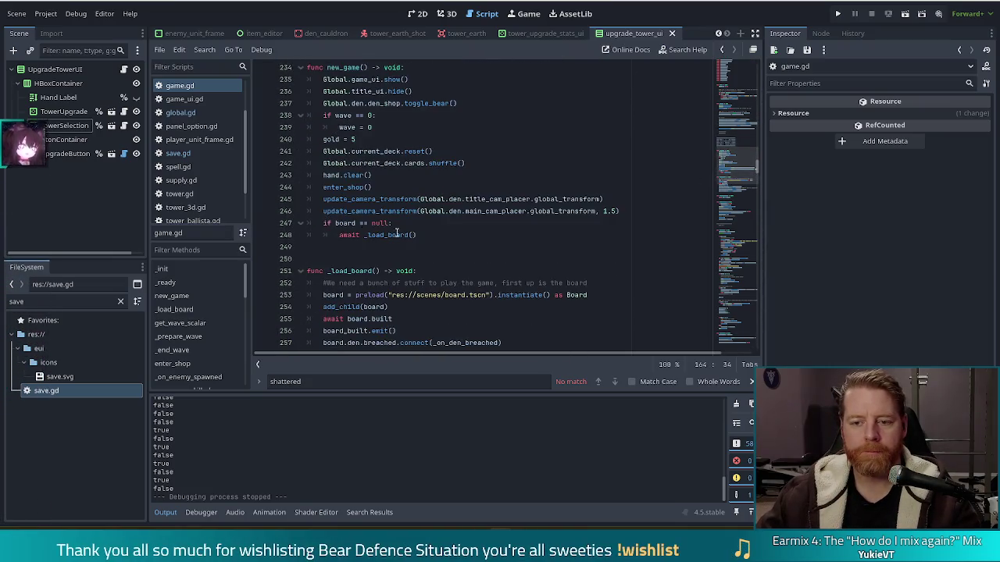
{"action": "scroll", "coordinate": [389, 231], "scroll_direction": "down", "scroll_amount": 13}
{"action": "scroll", "coordinate": [418, 223], "scroll_direction": "down", "scroll_amount": 19}
{"action": "scroll", "coordinate": [418, 224], "scroll_direction": "down", "scroll_amount": 8}
{"action": "scroll", "coordinate": [416, 225], "scroll_direction": "down", "scroll_amount": 8}
{"action": "scroll", "coordinate": [418, 224], "scroll_direction": "down", "scroll_amount": 6}
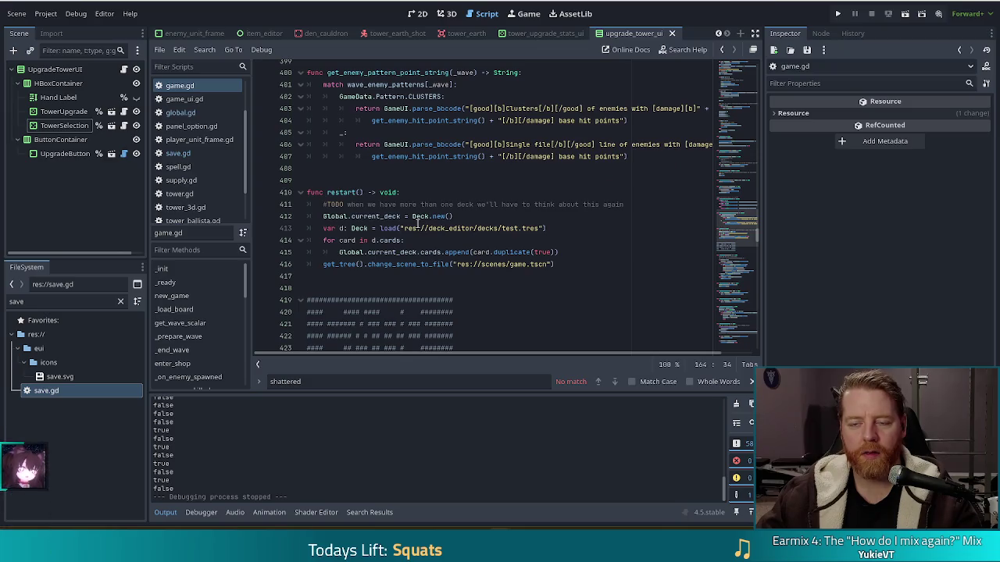
{"action": "scroll", "coordinate": [418, 224], "scroll_direction": "up", "scroll_amount": 2}
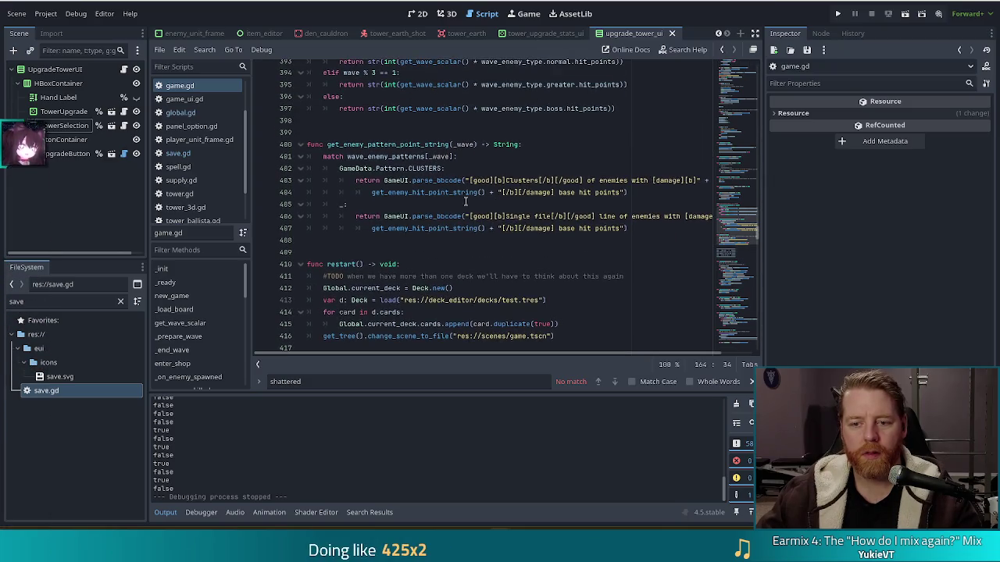
{"action": "left_click", "coordinate": [634, 229]}
Start a 'func get_tower_resource' declaration on line 410 and clear the 'save' file filter.
{"action": "key", "text": "Return"}
{"action": "key", "text": "BackSpace"}
{"action": "key", "text": "BackSpace"}
{"action": "key", "text": "BackSpace"}
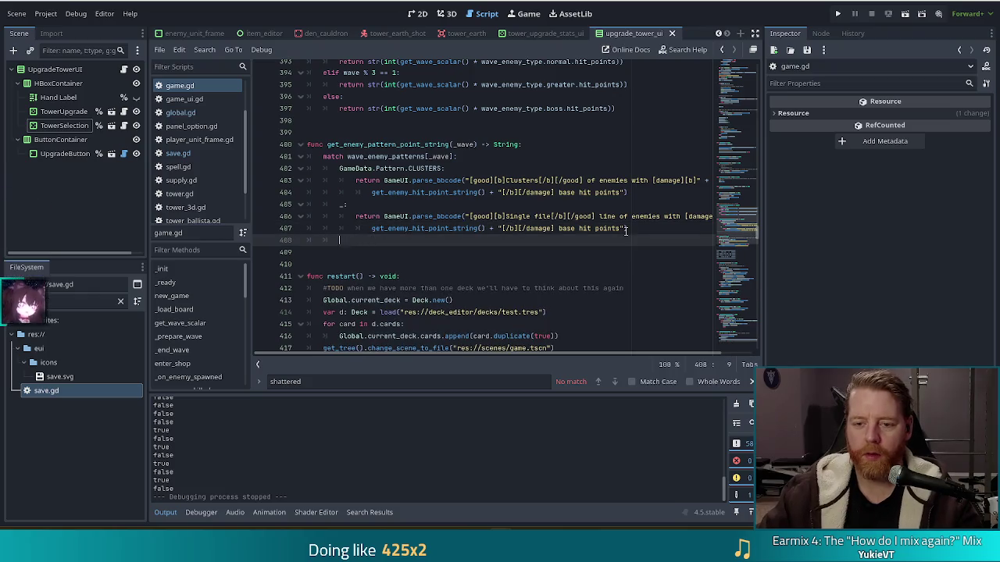
{"action": "key", "text": "Return"}
{"action": "key", "text": "Return"}
{"action": "type", "text": "f"}
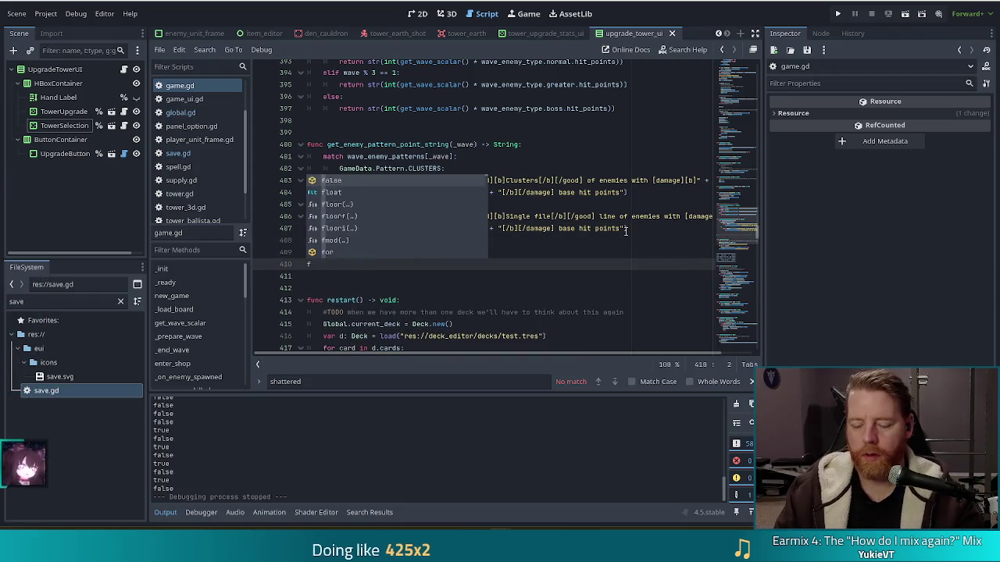
{"action": "type", "text": "unc get_tower_resources"}
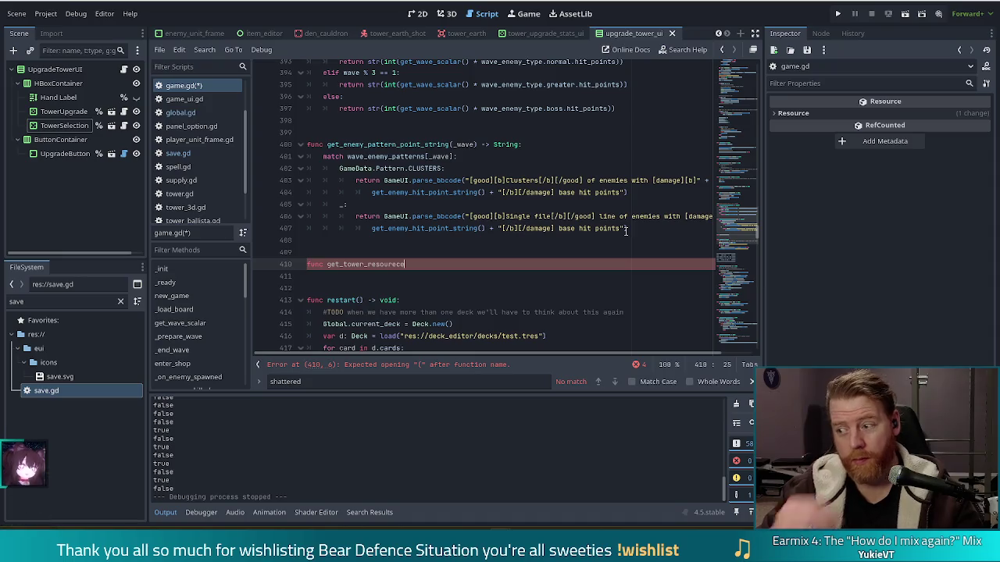
{"action": "key", "text": "BackSpace"}
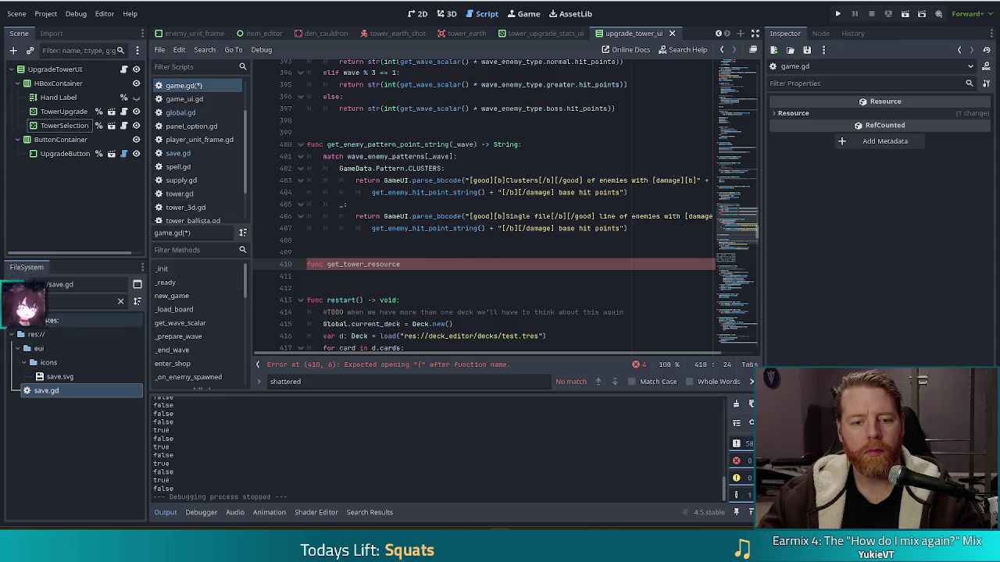
{"action": "left_click", "coordinate": [121, 302]}
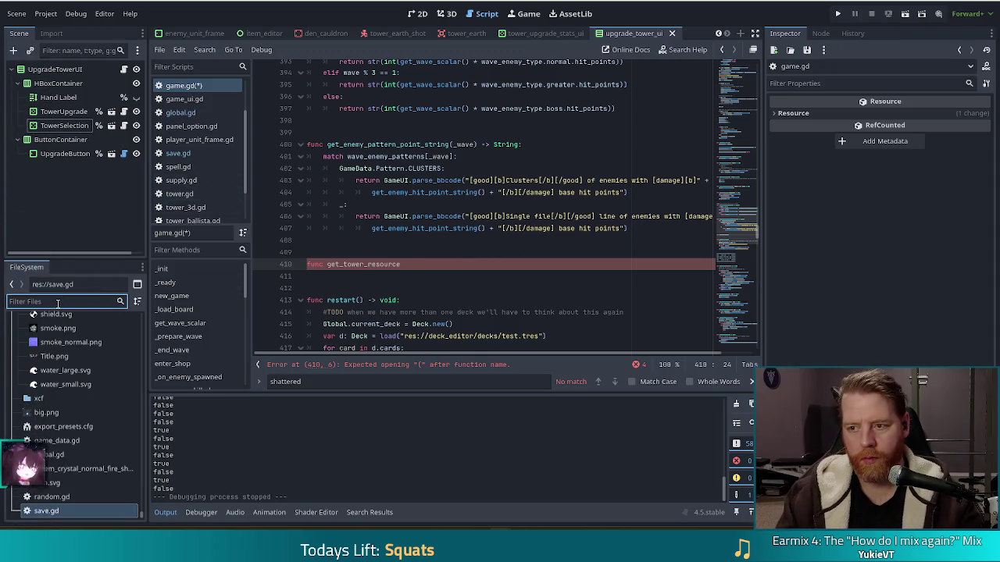
Filter the file list with 'ice tres' and load tower_ice.tres into the Inspector.
{"action": "type", "text": "ice tres"}
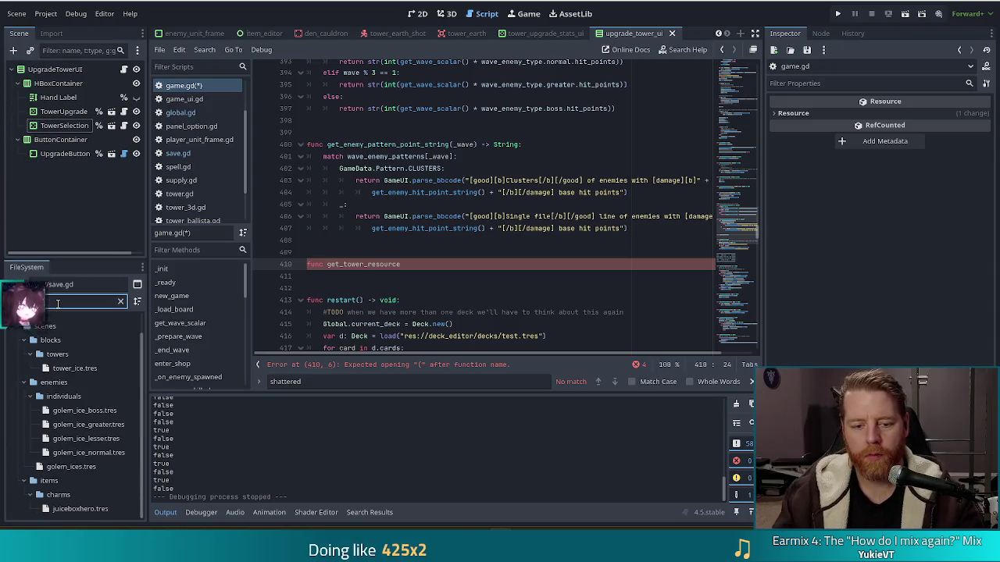
{"action": "left_click", "coordinate": [81, 369]}
{"action": "scroll", "coordinate": [899, 215], "scroll_direction": "up", "scroll_amount": 5}
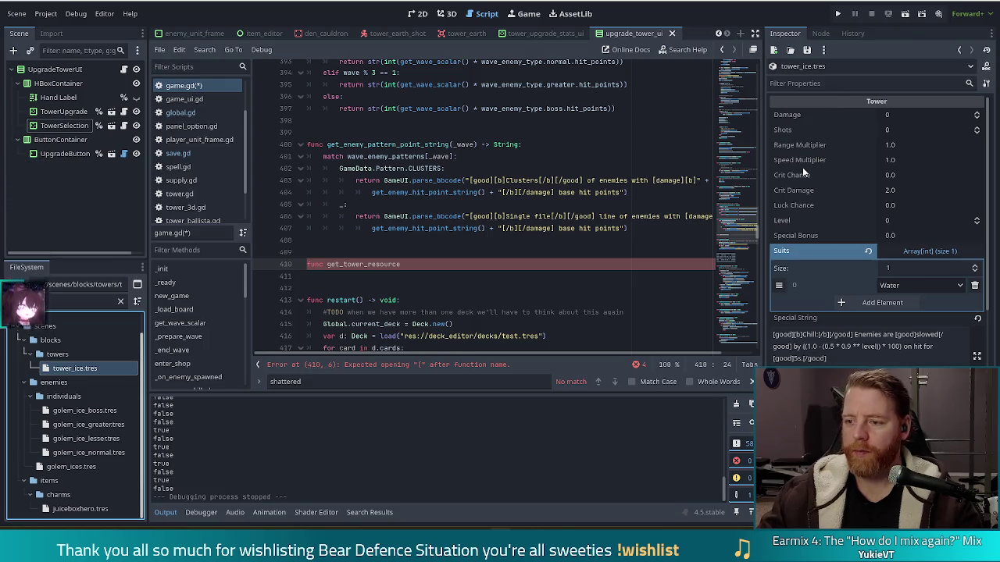
Collapse the ice tower's Suits array, review the code, then drag the Twitch stream window over Godot.
{"action": "left_click", "coordinate": [914, 252]}
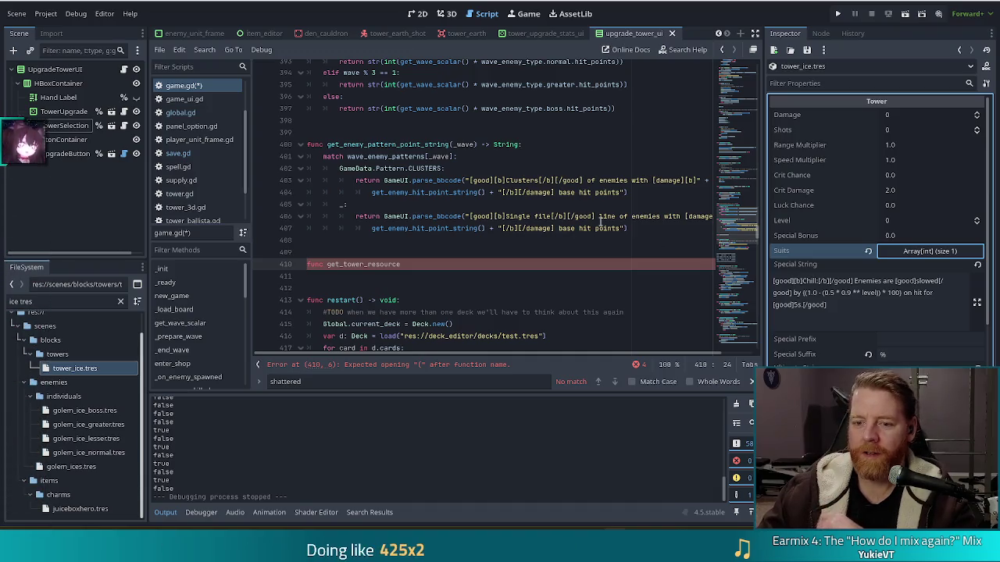
{"action": "left_click", "coordinate": [426, 265]}
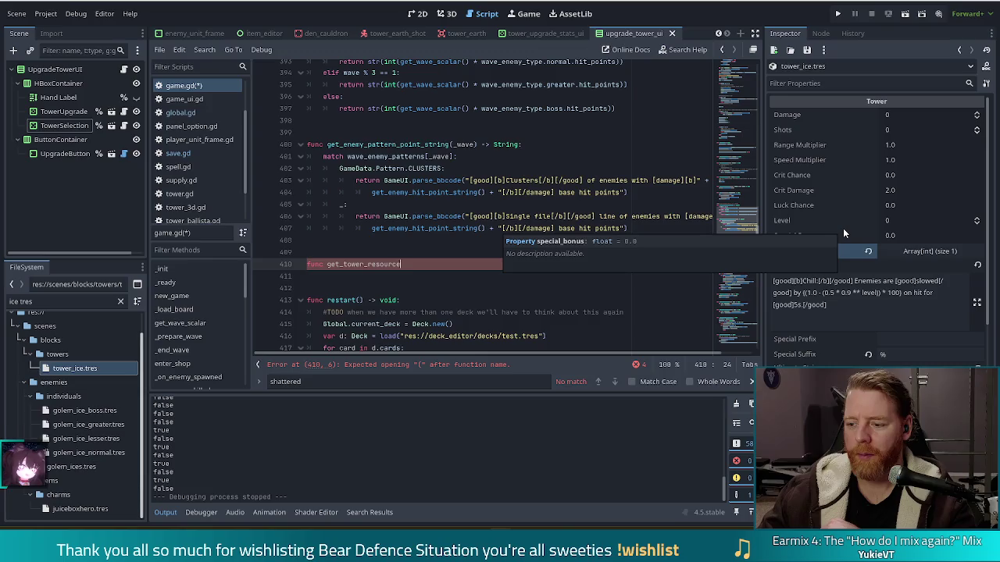
{"action": "scroll", "coordinate": [843, 228], "scroll_direction": "down", "scroll_amount": 5}
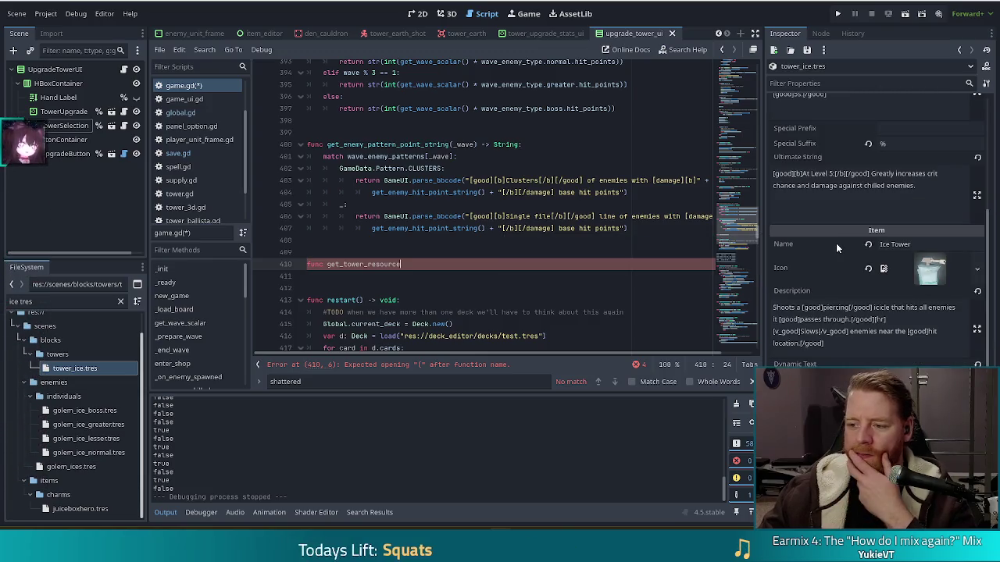
{"action": "scroll", "coordinate": [837, 244], "scroll_direction": "down", "scroll_amount": 4}
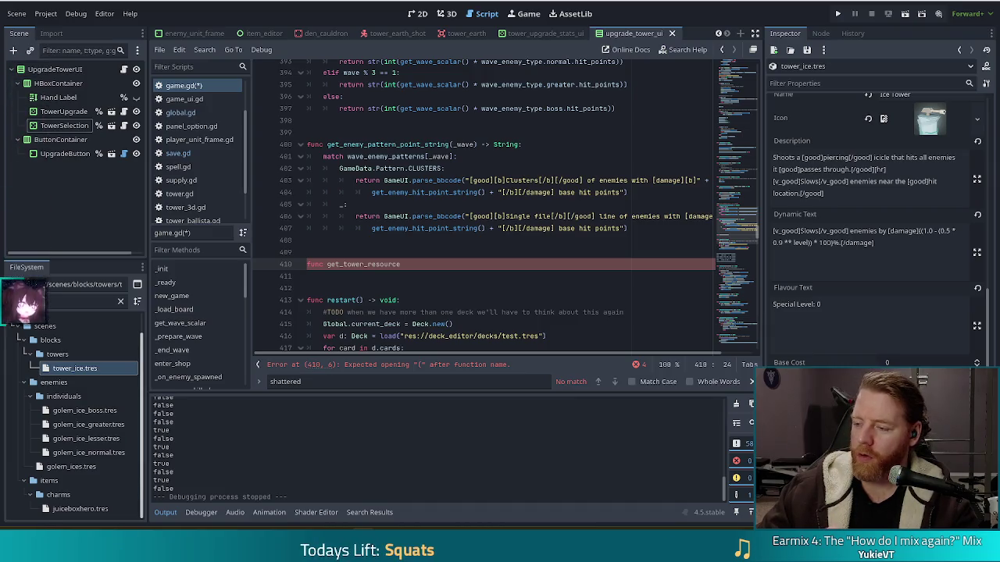
{"action": "mouse_move", "coordinate": [999, 98]}
{"action": "left_mouse_down"}
{"action": "mouse_move", "coordinate": [694, 97]}
{"action": "mouse_move", "coordinate": [693, 2]}
{"action": "left_mouse_up"}
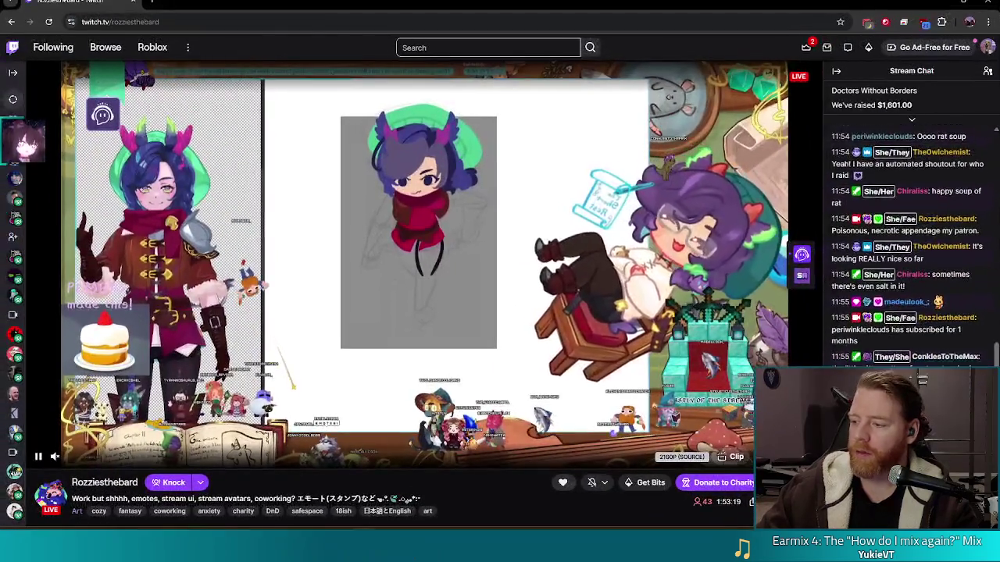